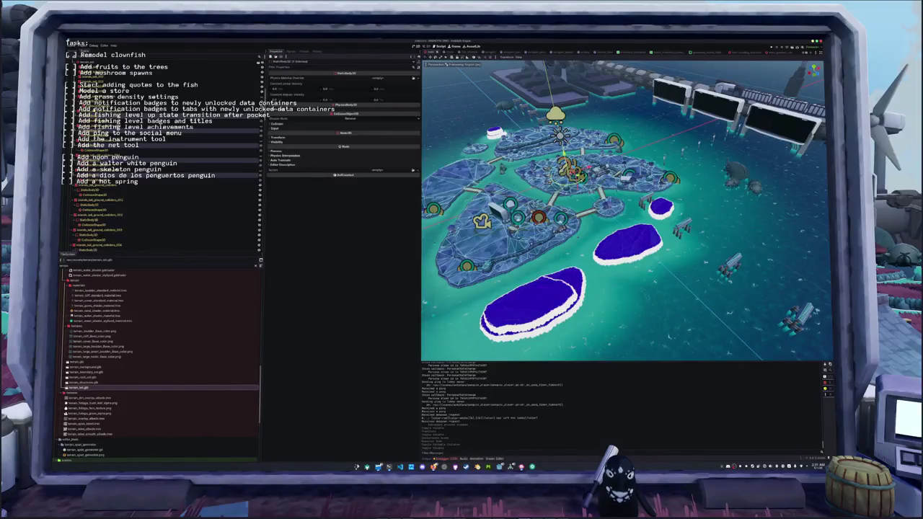
Step: Inspect a tree collider body's collision layers and mask, checking the named layer list
click(287, 124)
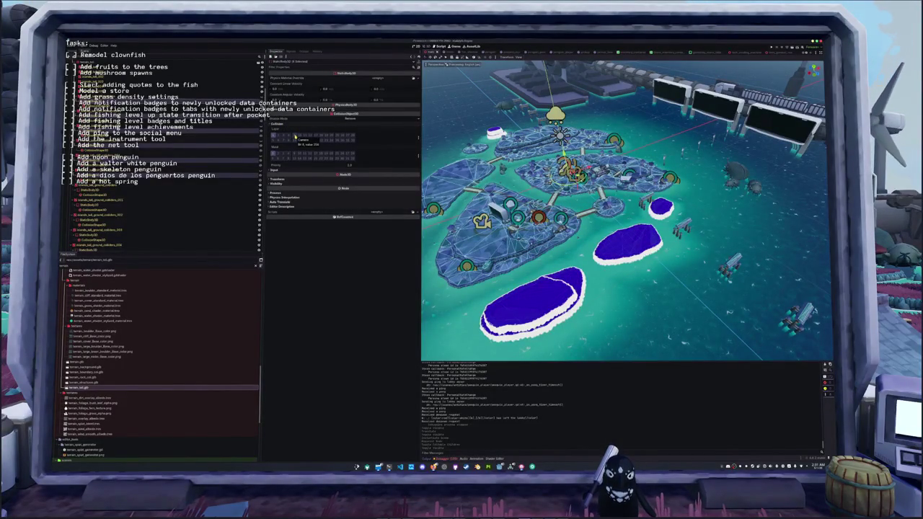
click(100, 192)
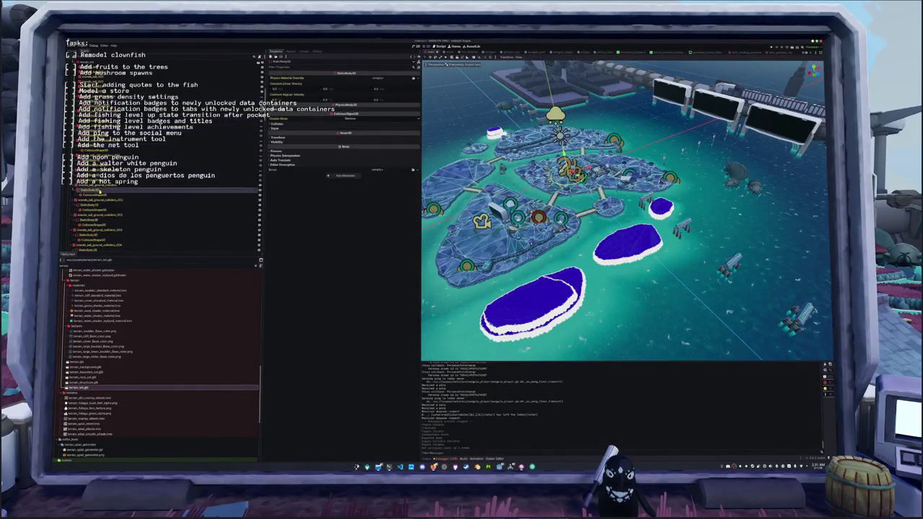
scroll(99, 191, down, 2)
click(93, 195)
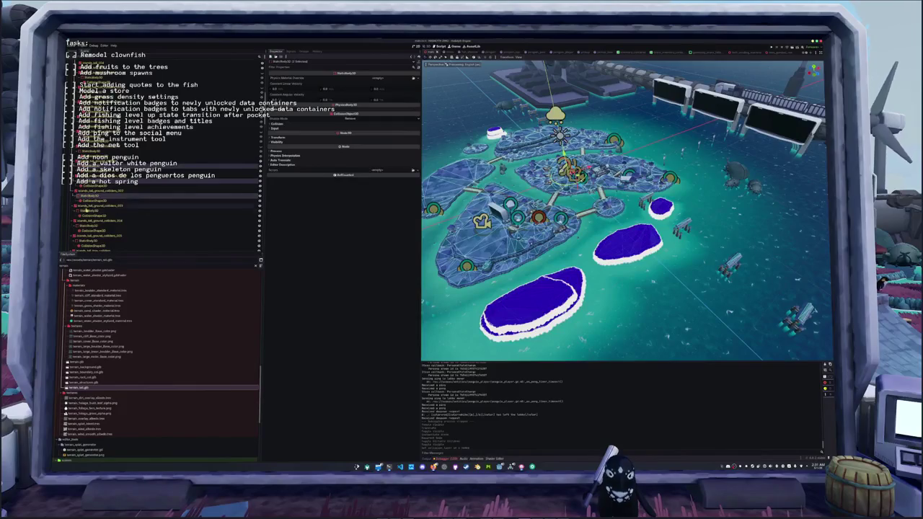
scroll(80, 209, down, 3)
click(90, 192)
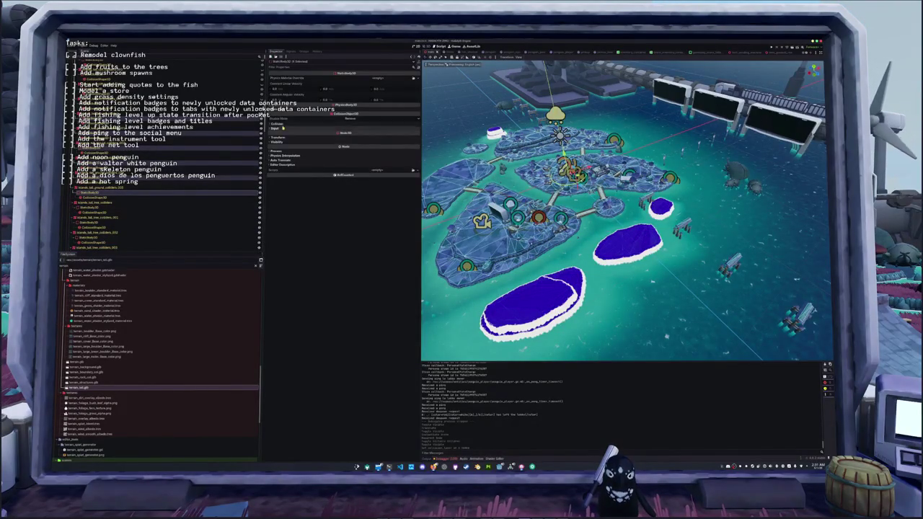
click(277, 124)
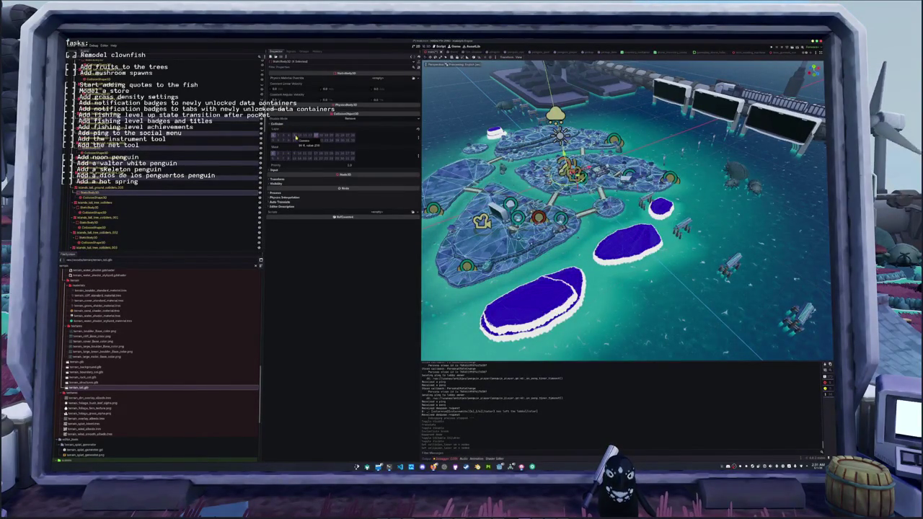
click(417, 133)
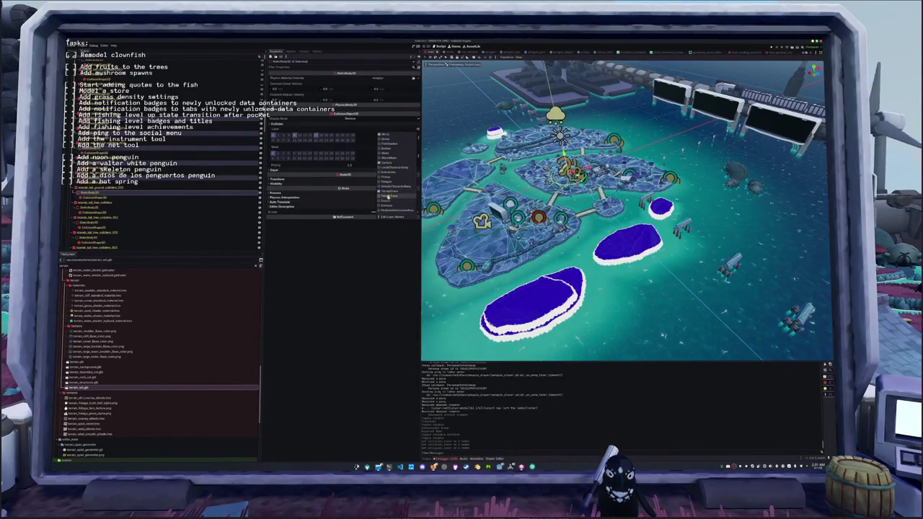
click(374, 249)
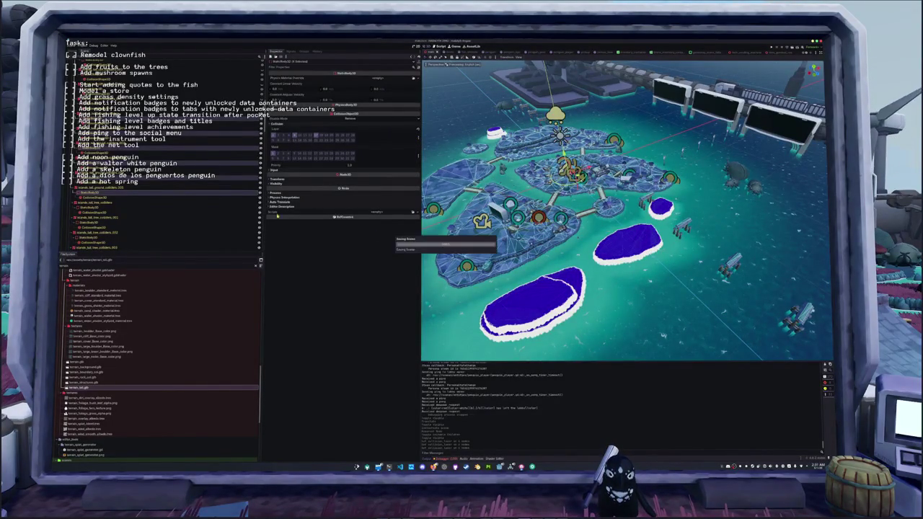
Step: Multi-select the islands_tall_tree_colliders bodies and review their shared collision settings
click(125, 205)
click(115, 207)
ctrl+click(104, 223)
ctrl+click(93, 238)
scroll(94, 228, down, 1)
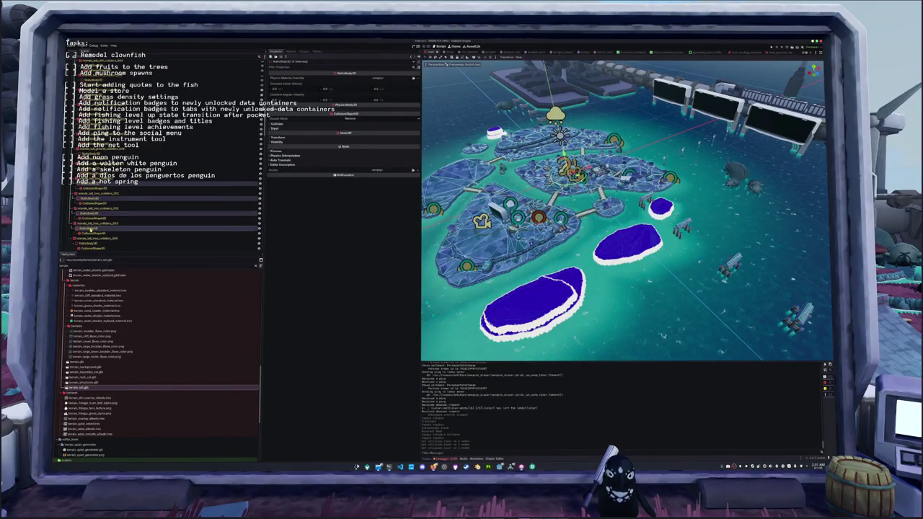
scroll(92, 227, down, 2)
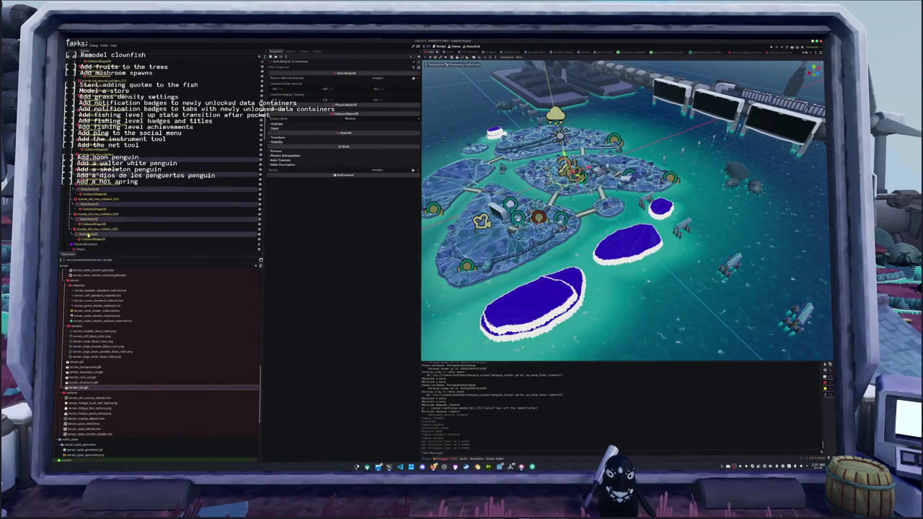
click(274, 124)
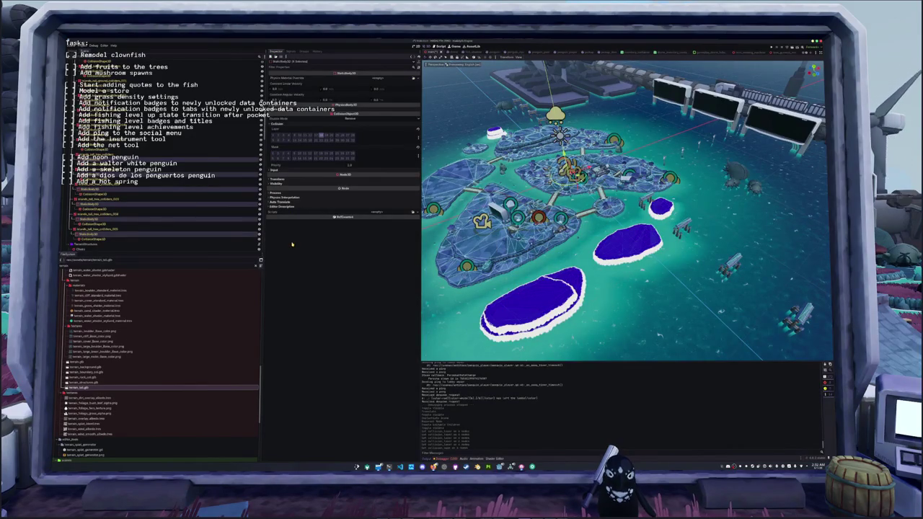
click(115, 226)
Step: Assign the orange material to surface material override slot 0 of the island meshes
scroll(116, 224, down, 2)
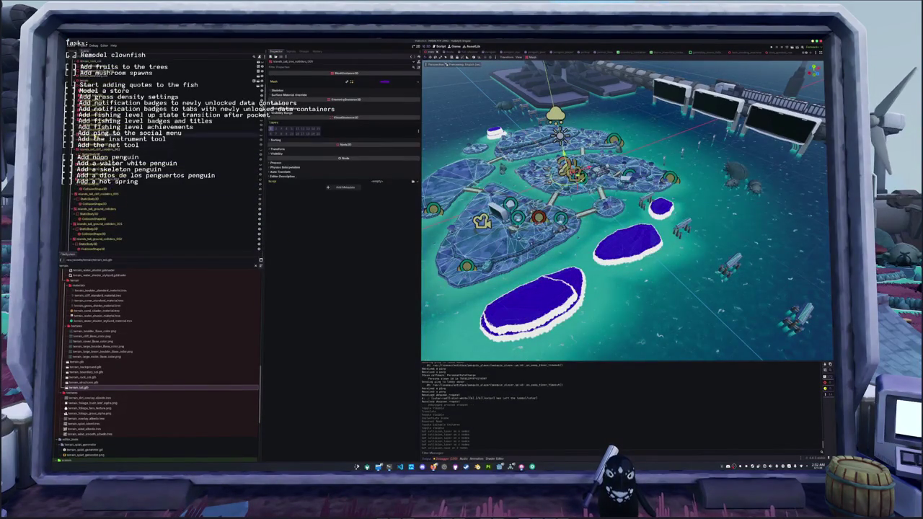
shift+click(116, 224)
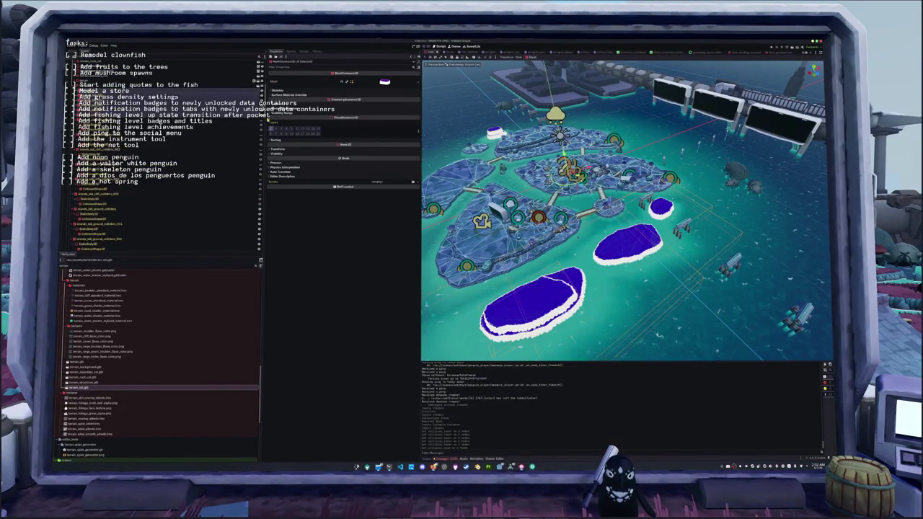
click(290, 96)
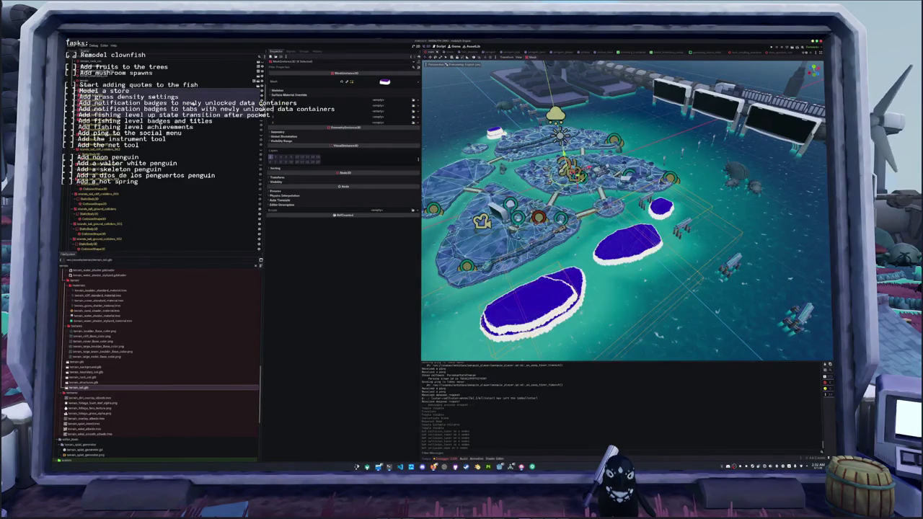
click(144, 108)
click(303, 96)
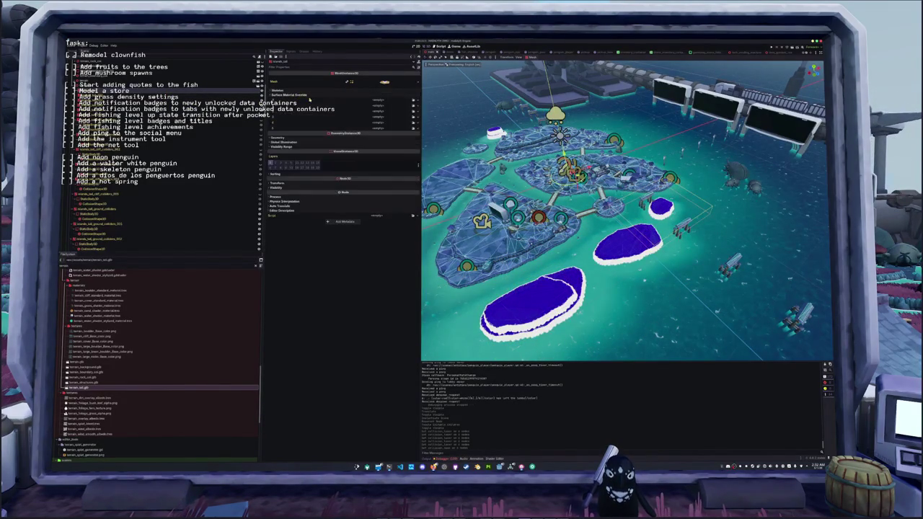
click(417, 100)
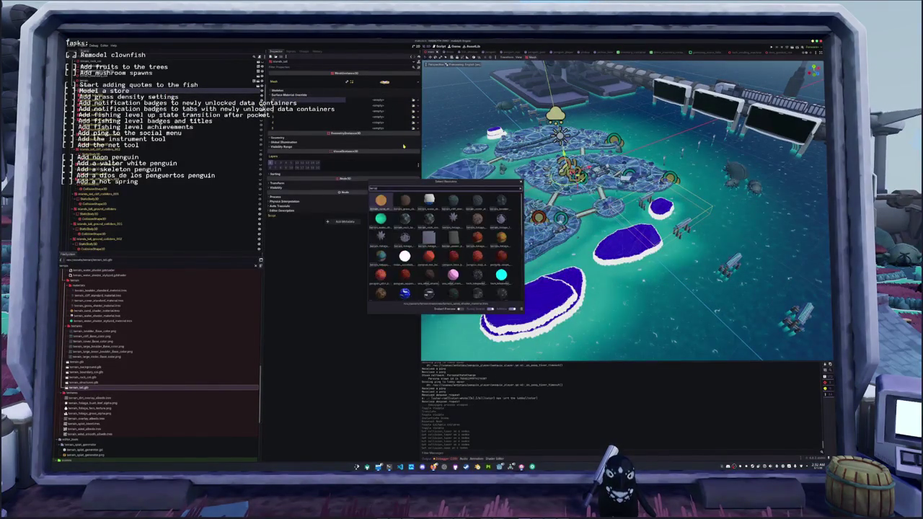
key(Return)
scroll(441, 133, up, 10)
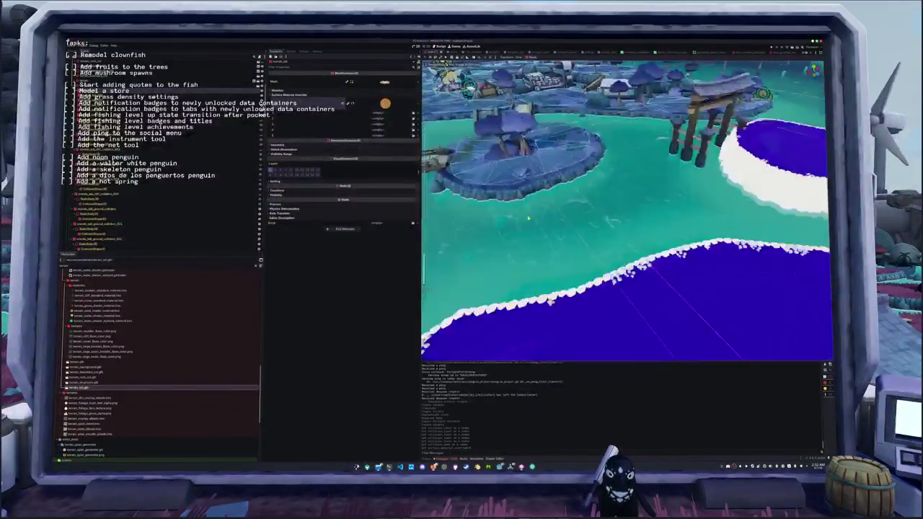
mouse_move(492, 200)
mouse_down()
mouse_move(446, 204)
mouse_move(562, 237)
mouse_move(532, 214)
mouse_move(494, 228)
mouse_move(540, 217)
mouse_move(501, 222)
mouse_move(519, 223)
mouse_move(508, 209)
mouse_up()
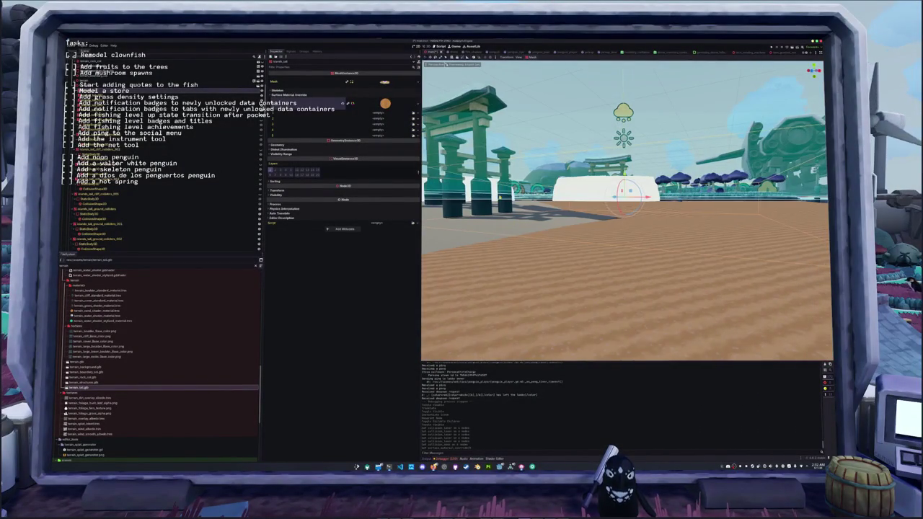
Step: Apply the sand material to the first override slot of six island meshes
shift+click(144, 111)
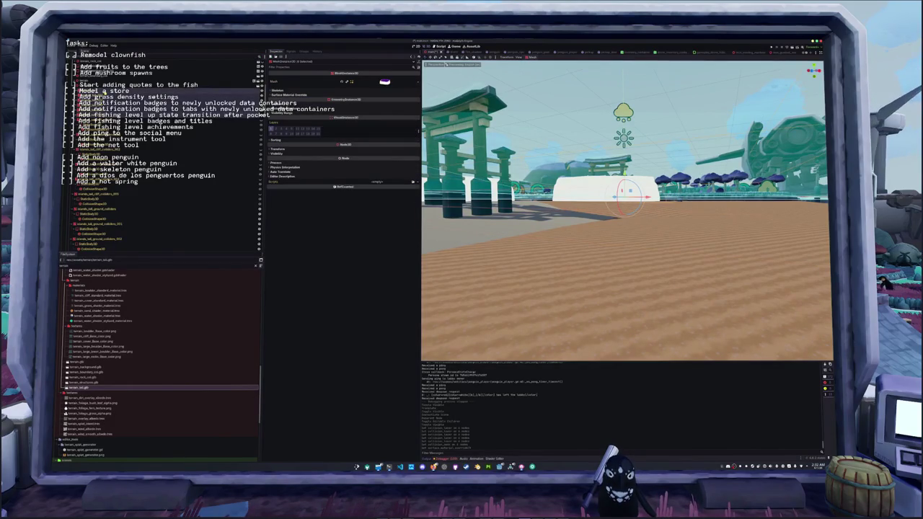
click(344, 100)
click(334, 104)
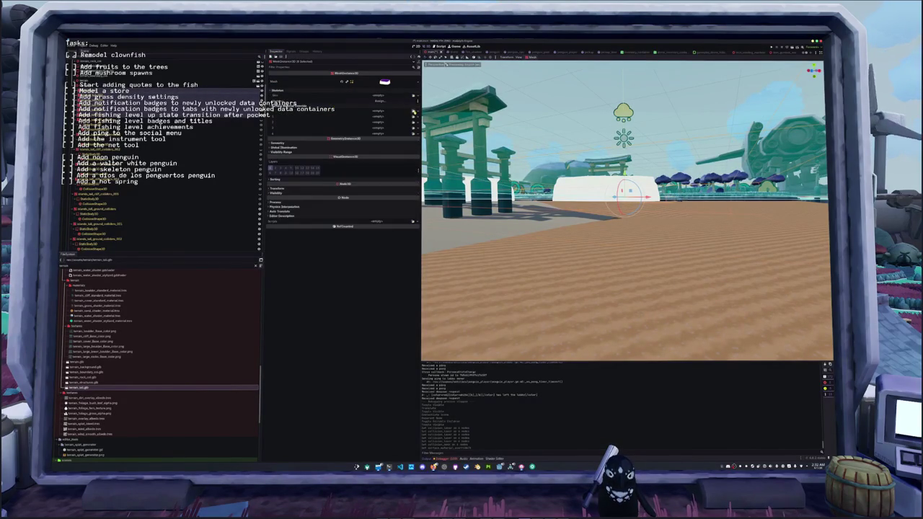
click(378, 110)
text(sand)
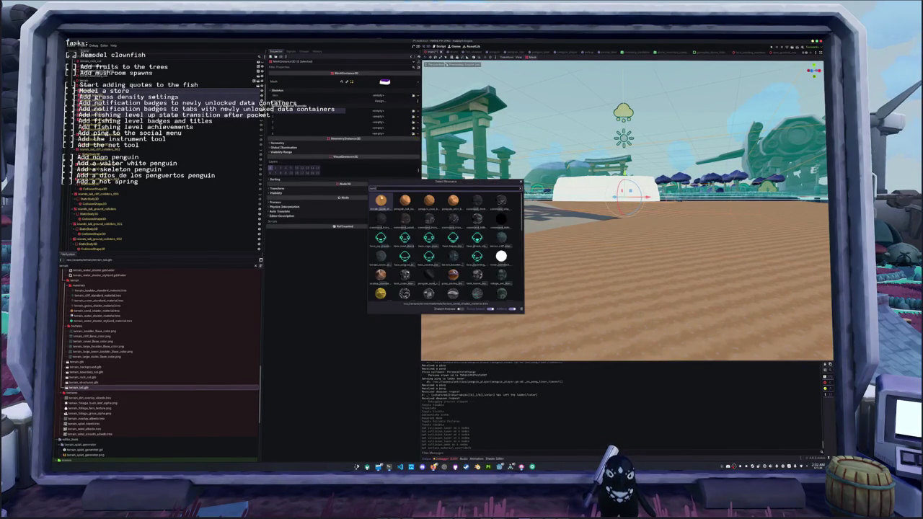
double_click(381, 200)
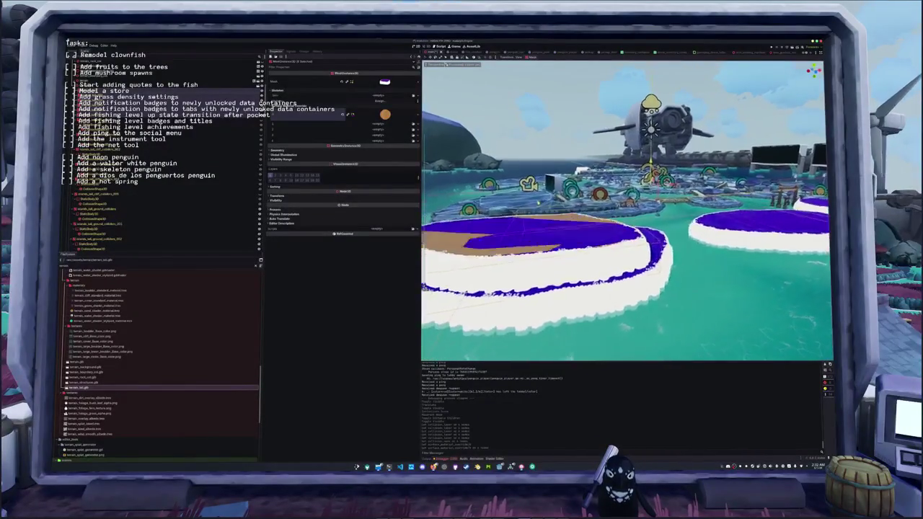
Step: Hide the range of purple overlay meshes on the island
click(216, 121)
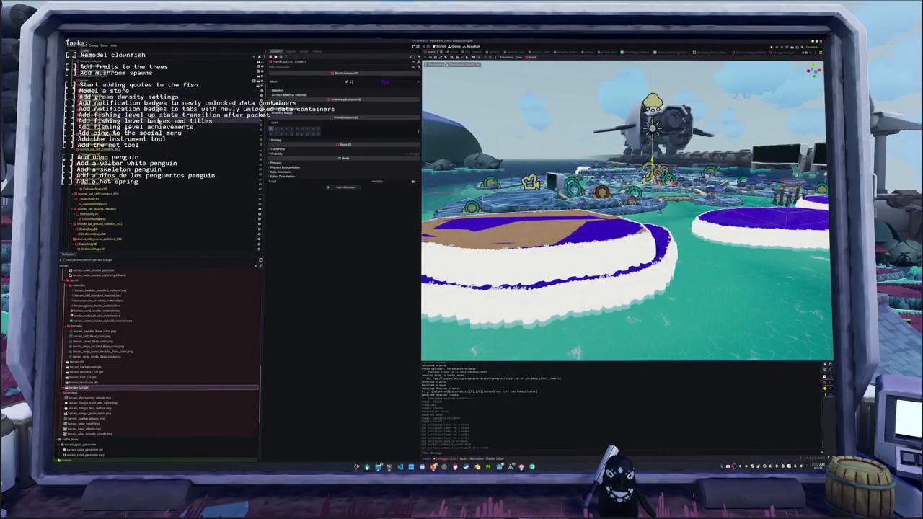
key(Down)
key(Down)
key(Down)
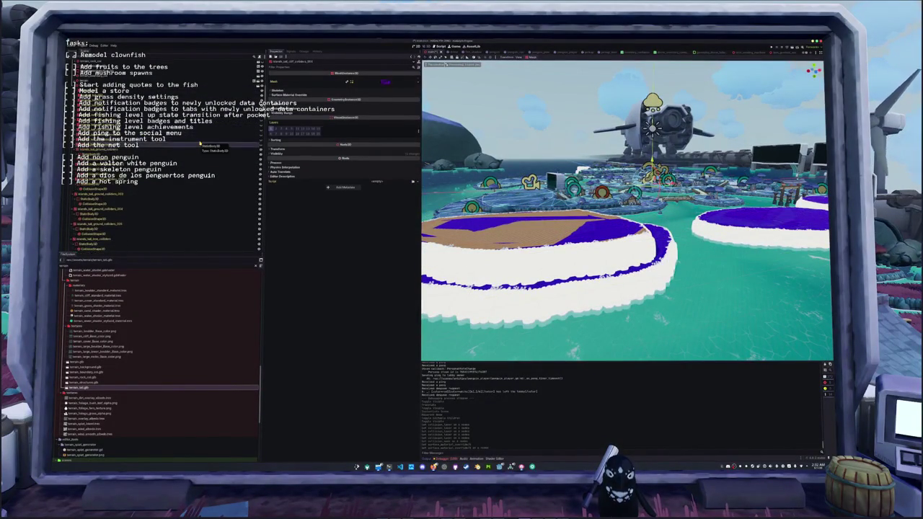
key(Down)
key(Down)
key(Down)
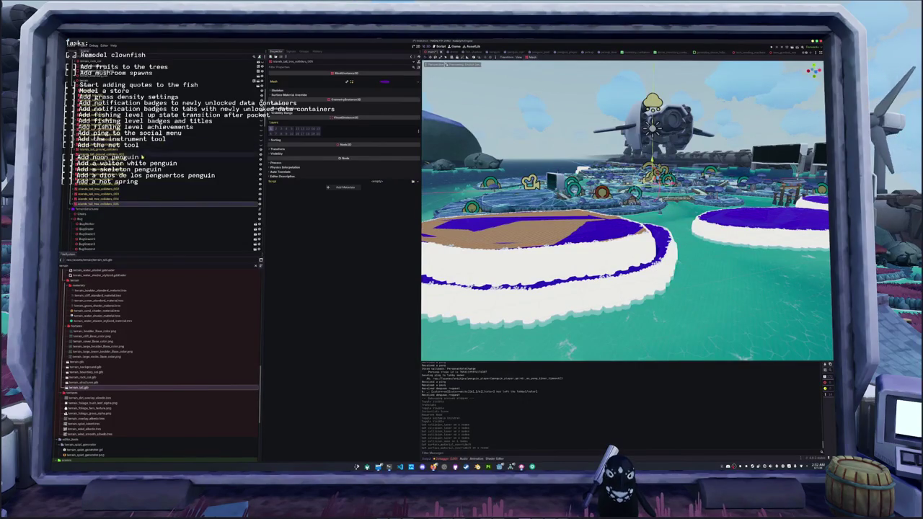
shift+click(199, 149)
click(256, 183)
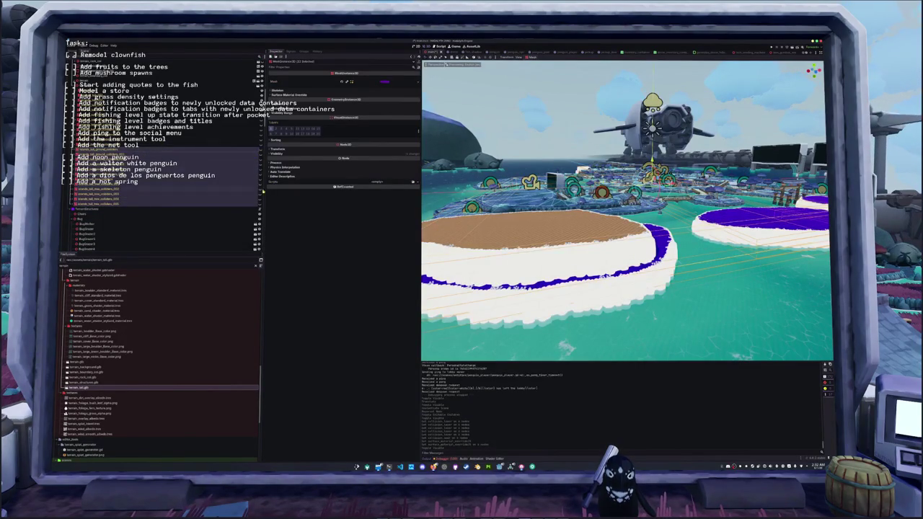
Step: Load the grass material into the left island's surface material override
click(425, 287)
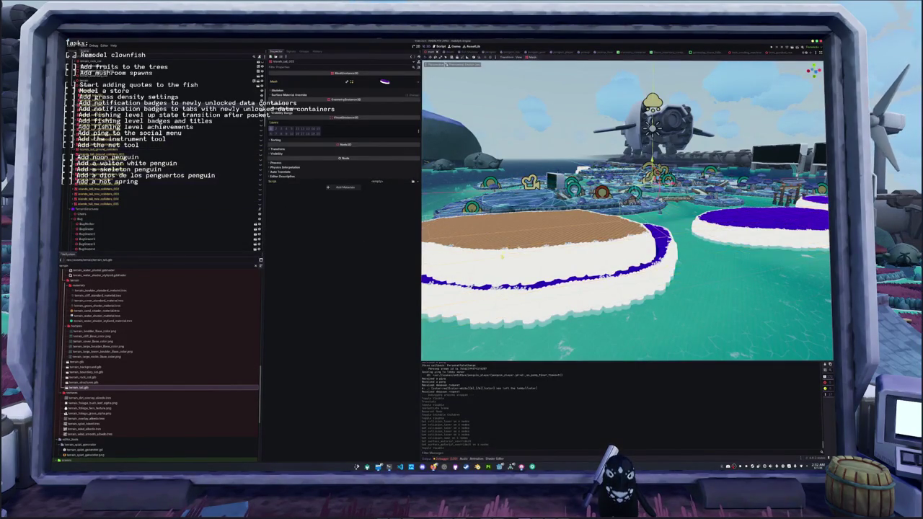
scroll(425, 287, down, 3)
scroll(426, 287, up, 3)
click(303, 95)
click(417, 106)
click(398, 137)
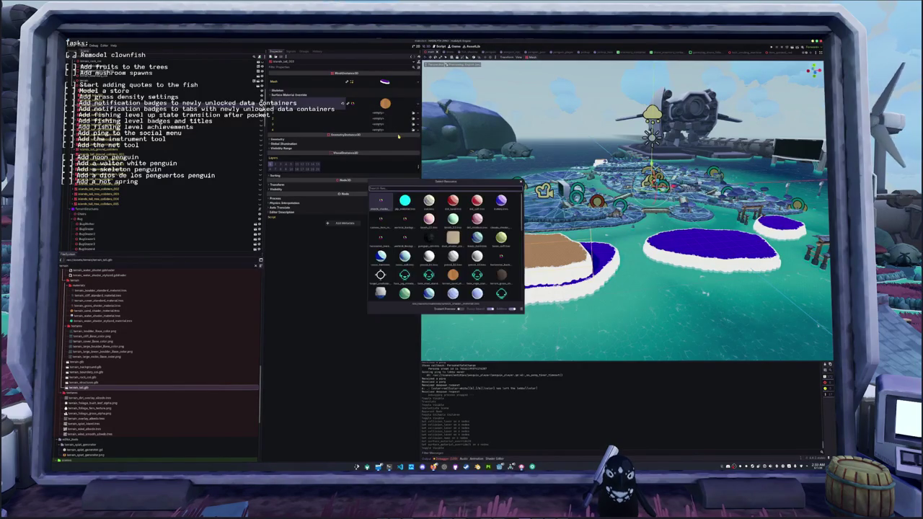
text(ass)
key(Return)
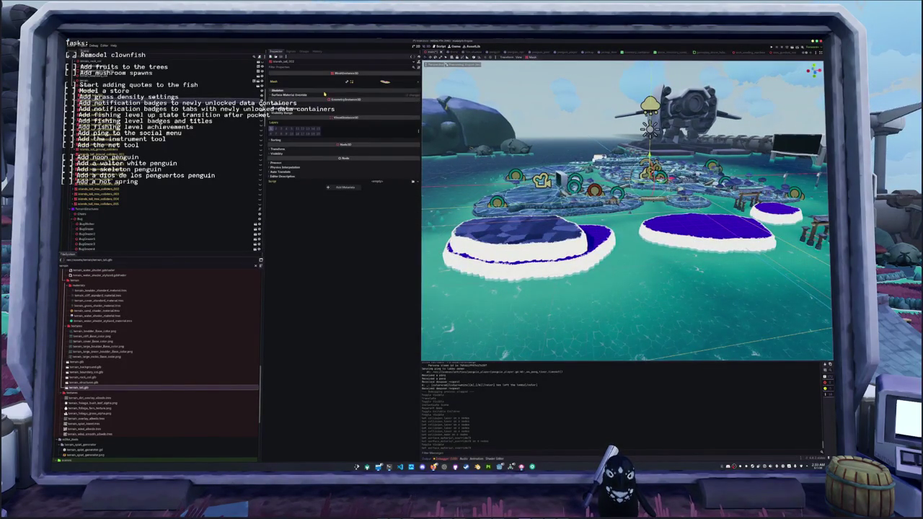
Step: Fill the island mesh's override slots 1 and 2 with grass materials
click(322, 96)
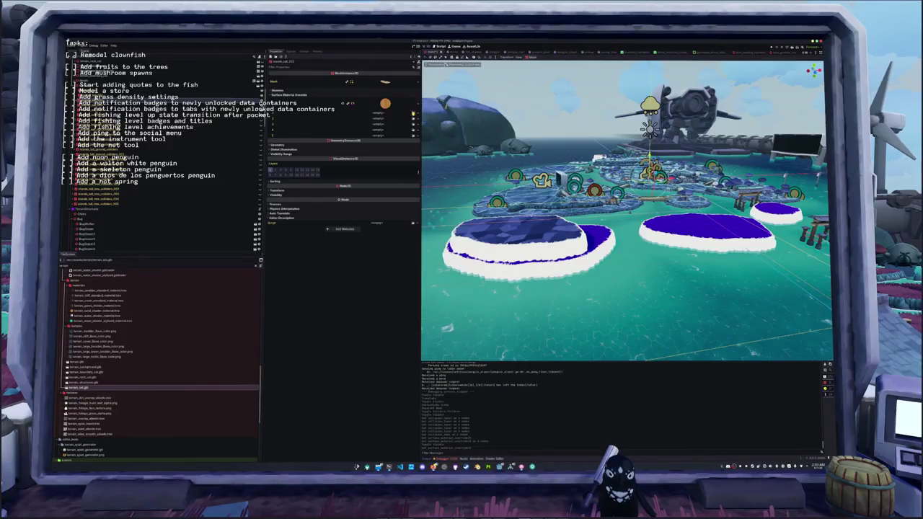
click(413, 113)
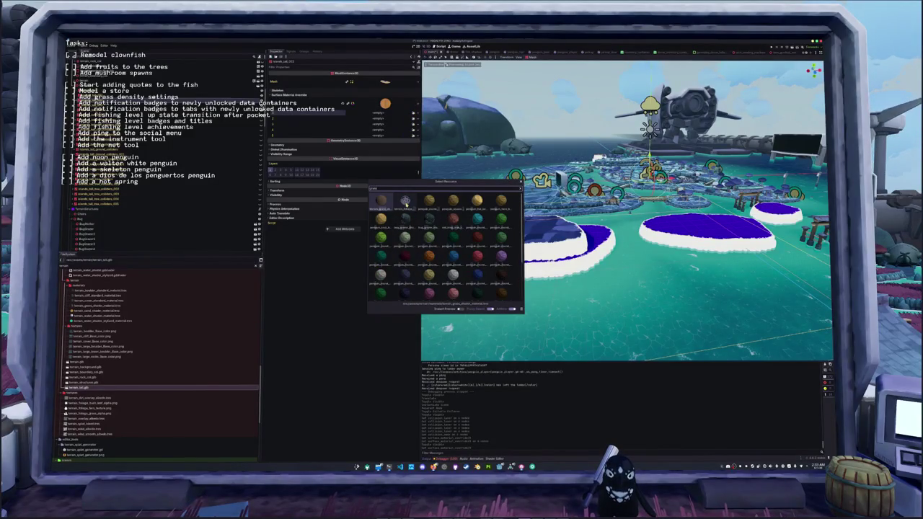
click(384, 204)
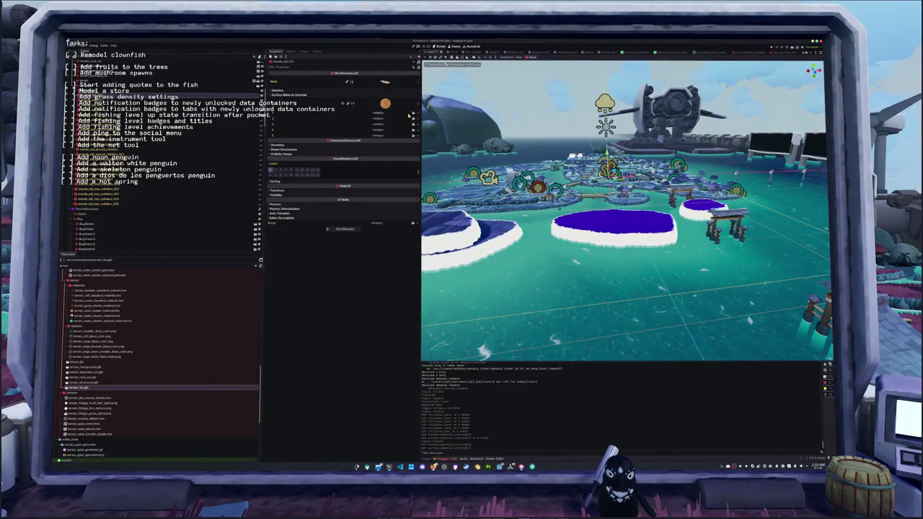
click(412, 113)
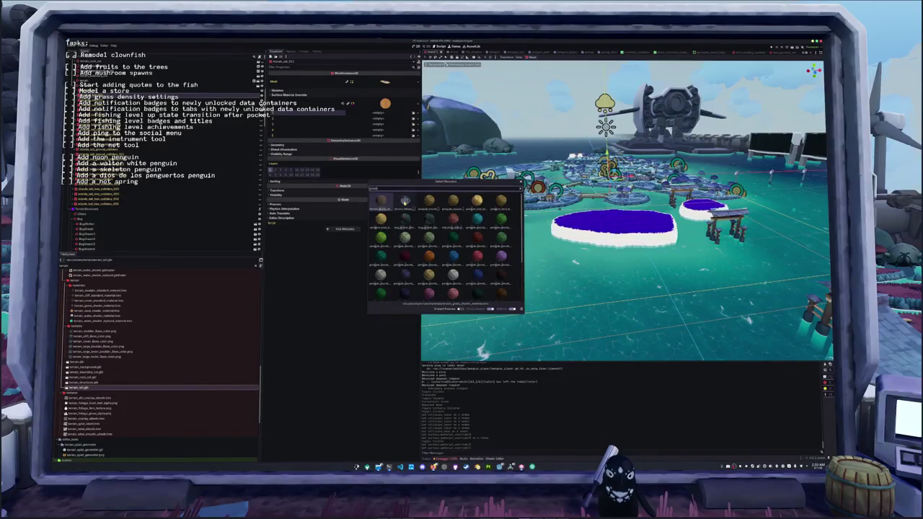
click(381, 204)
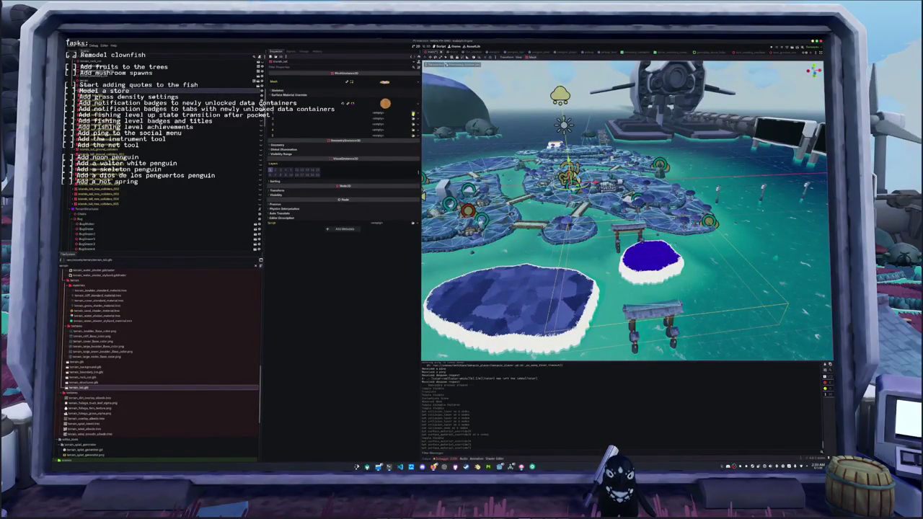
click(413, 113)
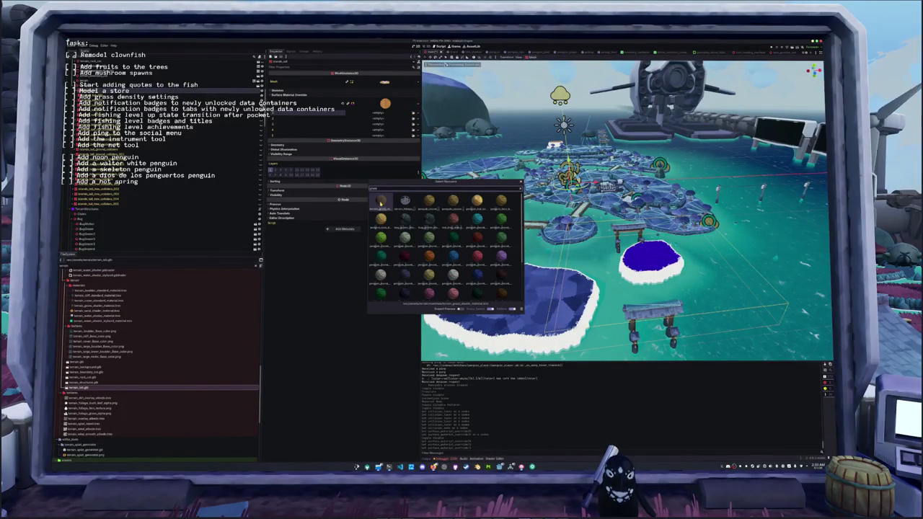
click(381, 204)
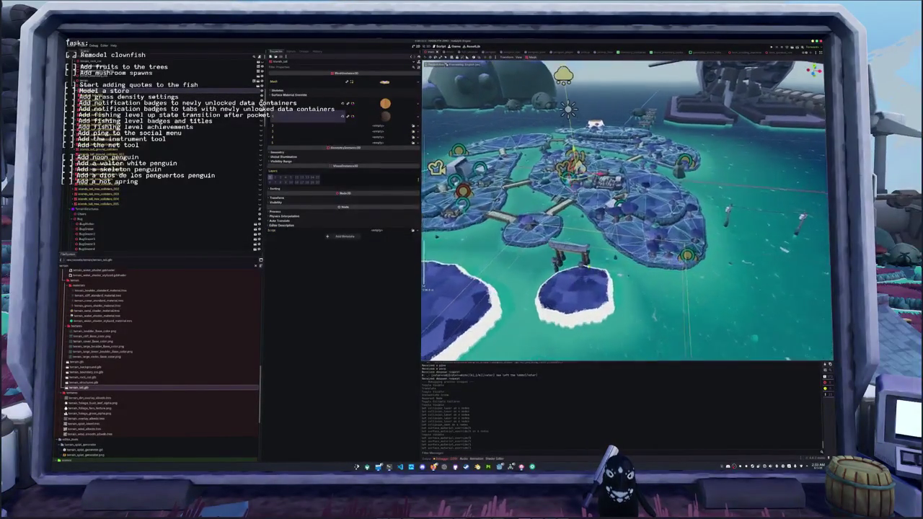
click(569, 263)
scroll(628, 209, down, 3)
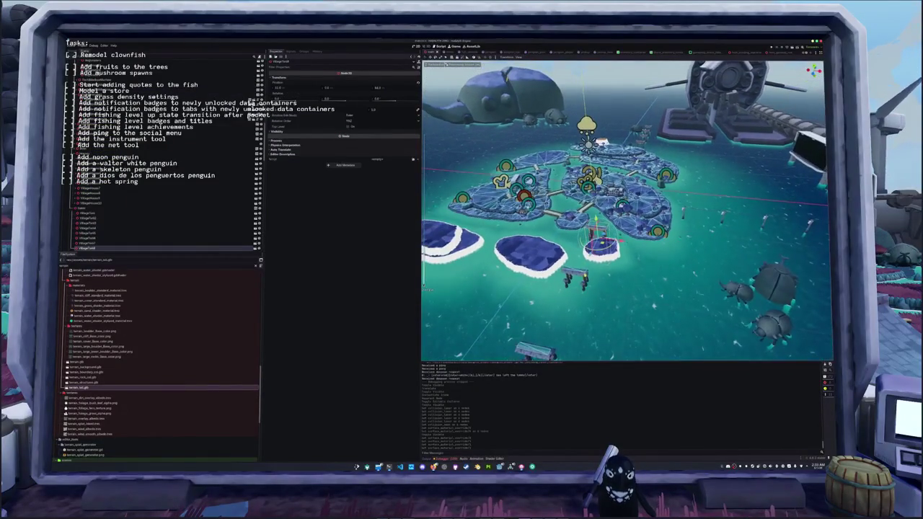
Step: Select and frame the torii gates, orbiting to inspect them in the water
click(87, 243)
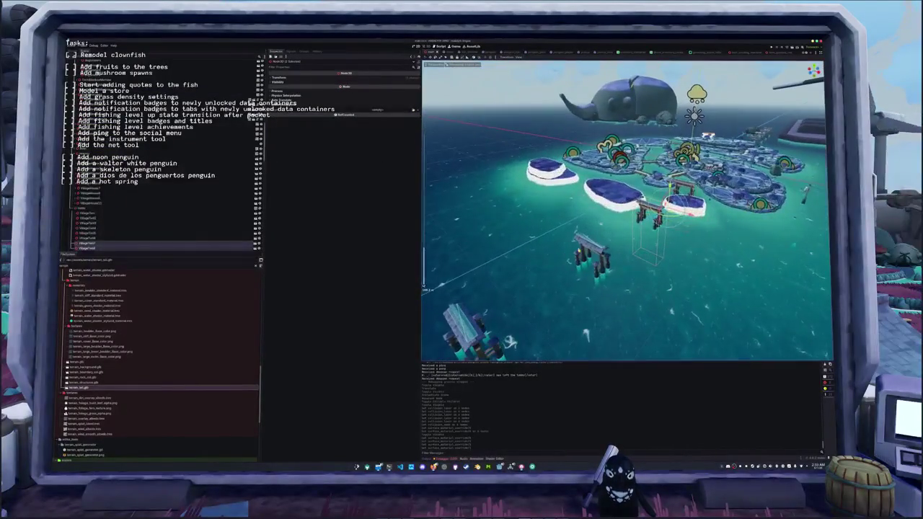
click(87, 238)
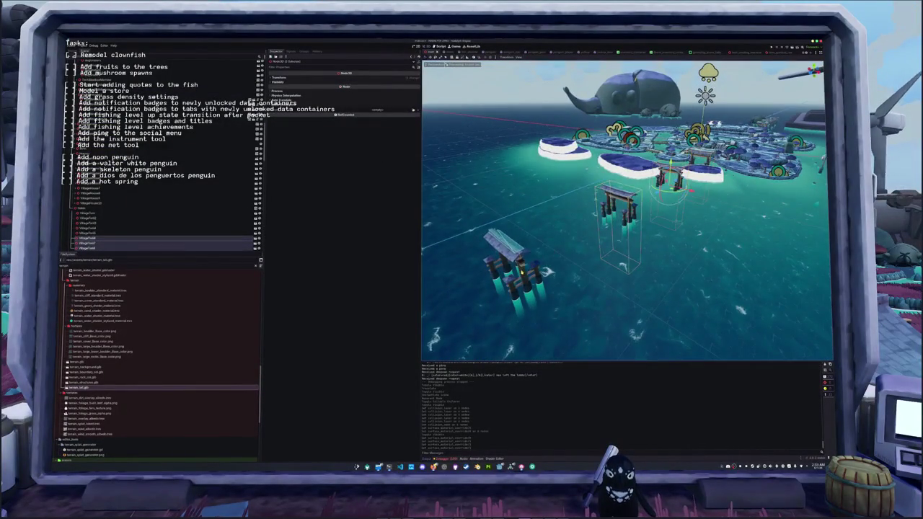
click(520, 270)
key(f)
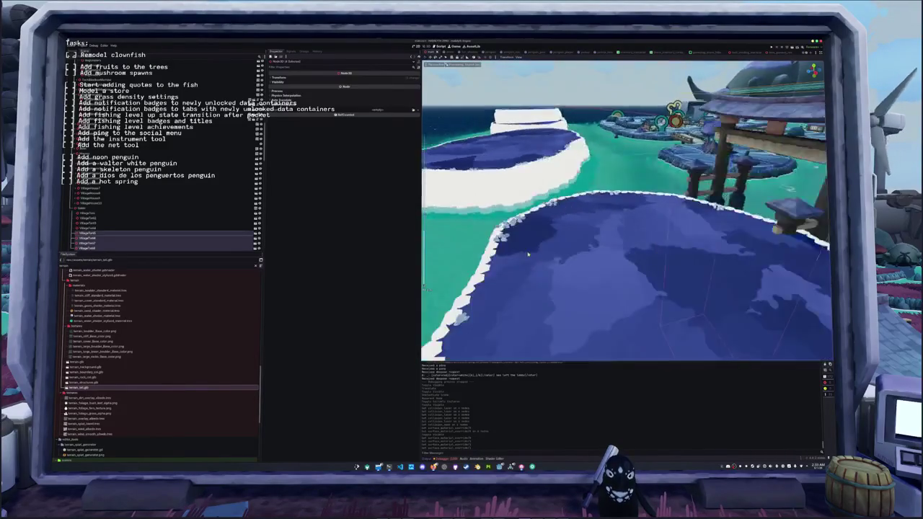
scroll(531, 254, down, 3)
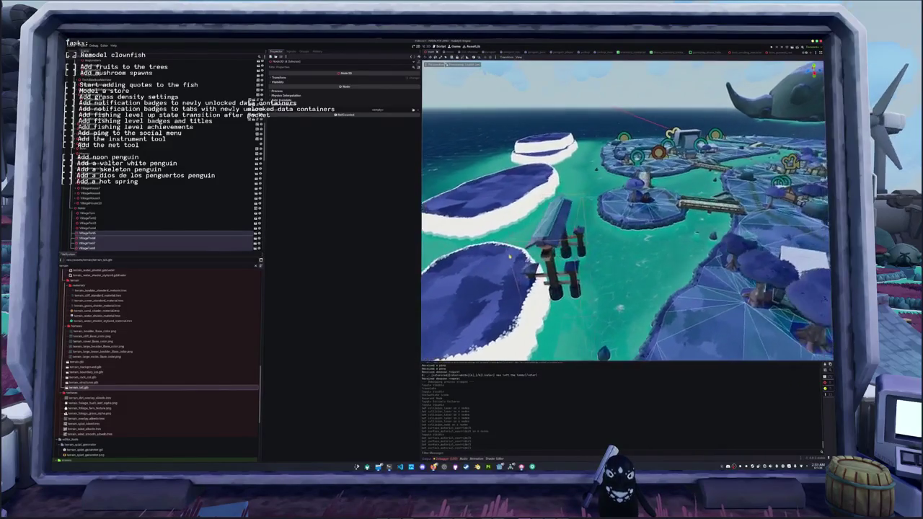
scroll(510, 257, up, 2)
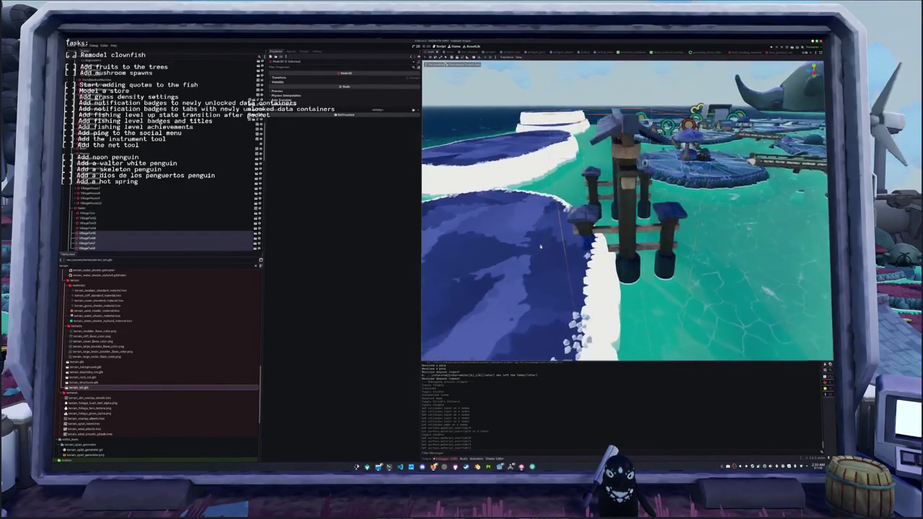
drag(536, 245, 551, 246)
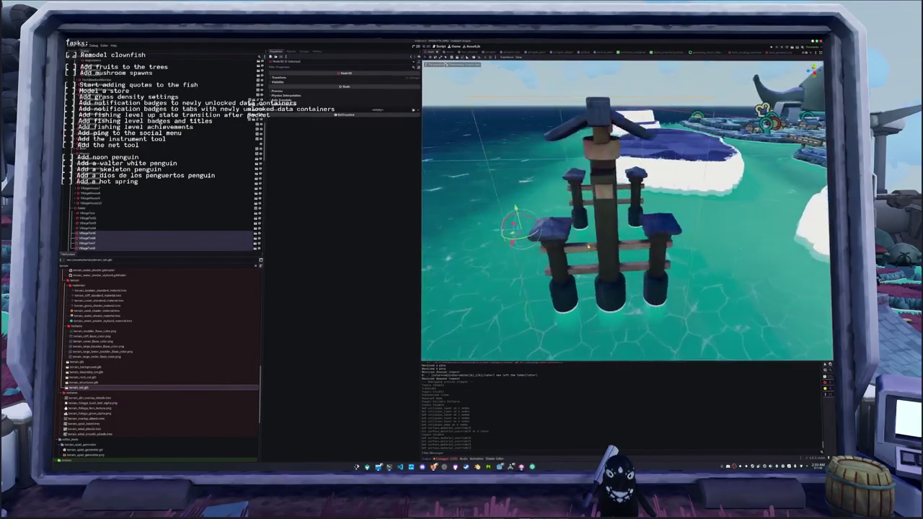
drag(533, 248, 575, 248)
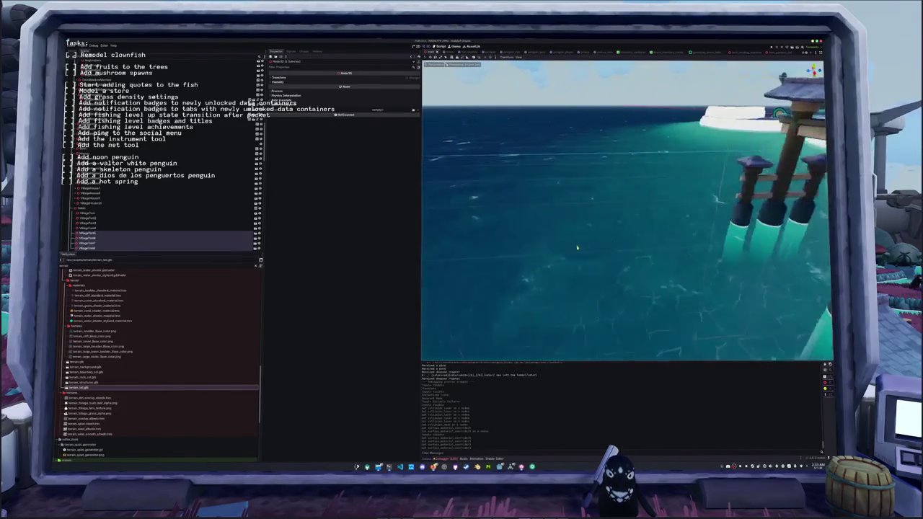
key(f)
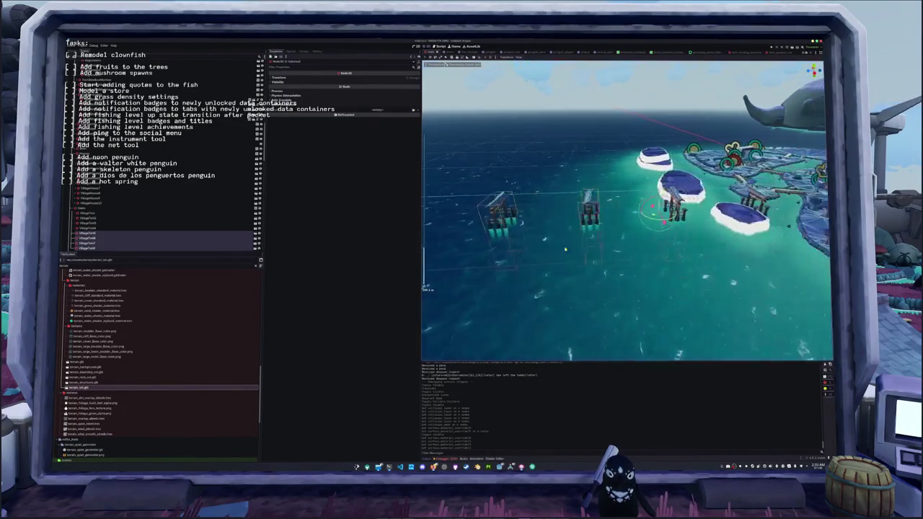
mouse_move(594, 246)
mouse_down()
mouse_move(586, 246)
mouse_move(598, 245)
mouse_up()
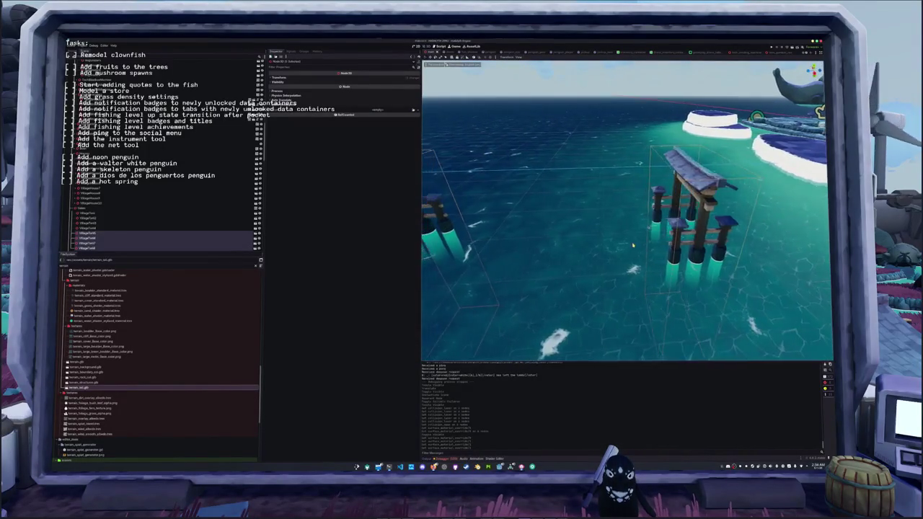
scroll(662, 243, down, 5)
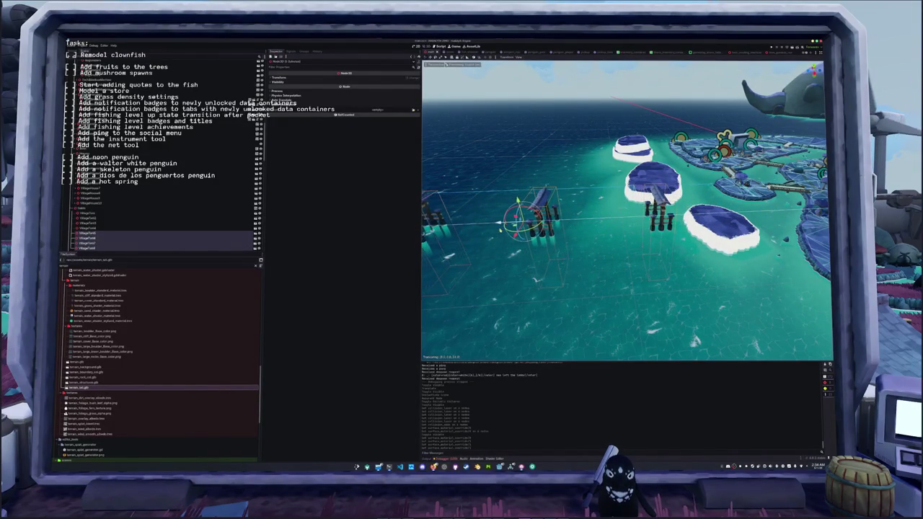
drag(502, 229, 553, 242)
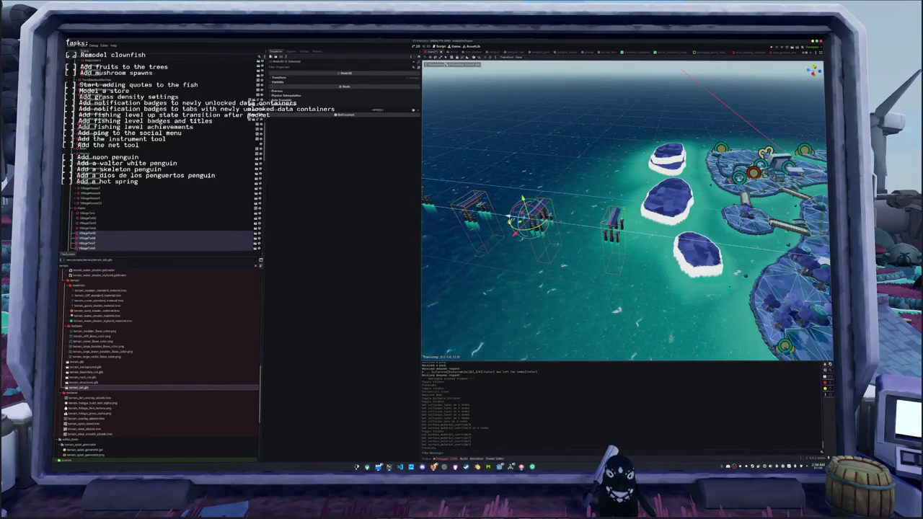
Step: Save the island scene with Ctrl+S, then look toward the islands and buoys
key(ctrl+s)
mouse_move(585, 269)
mouse_down()
mouse_move(555, 237)
mouse_move(584, 247)
mouse_move(499, 232)
mouse_up()
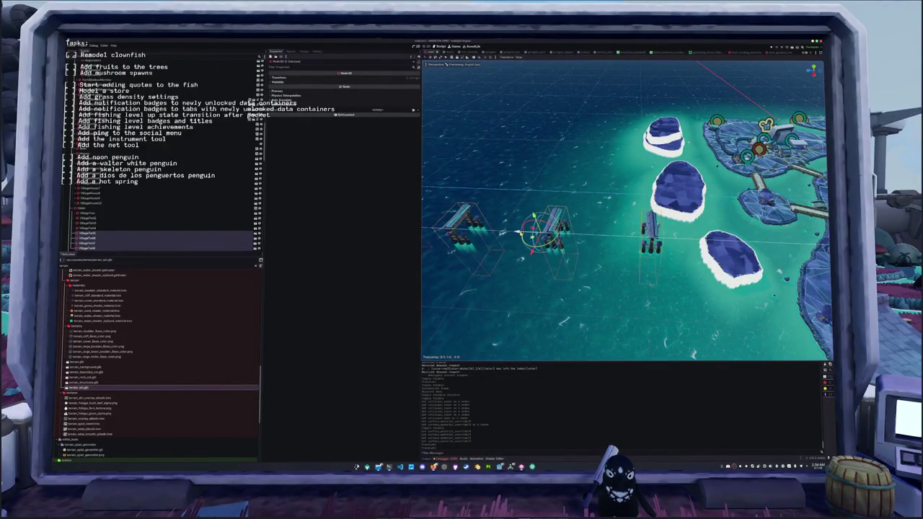
mouse_move(515, 232)
mouse_down()
mouse_move(566, 250)
mouse_move(698, 223)
mouse_up()
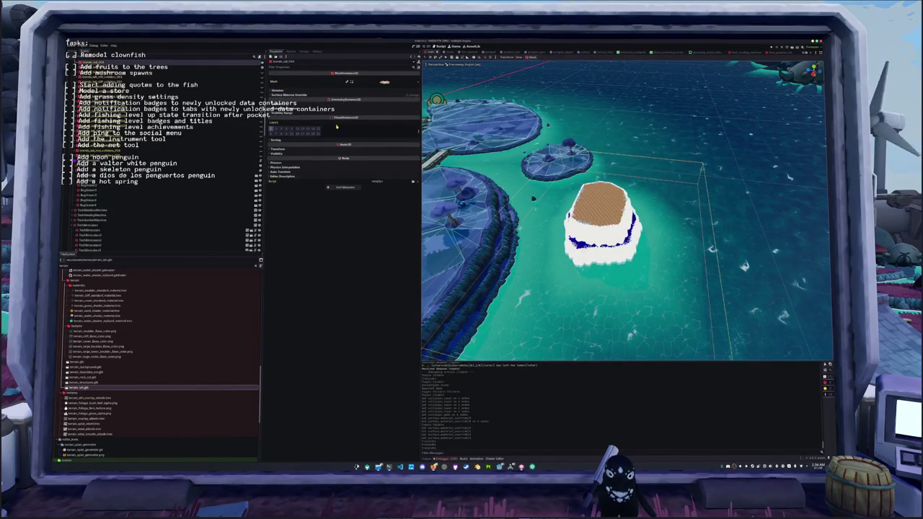
Step: Load a material into override slot 0 of the selected mesh
click(386, 95)
click(414, 114)
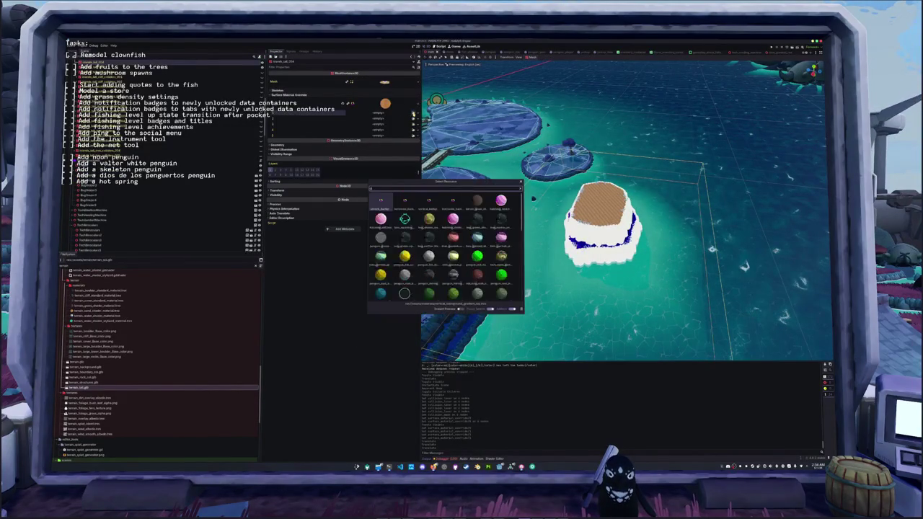
click(429, 212)
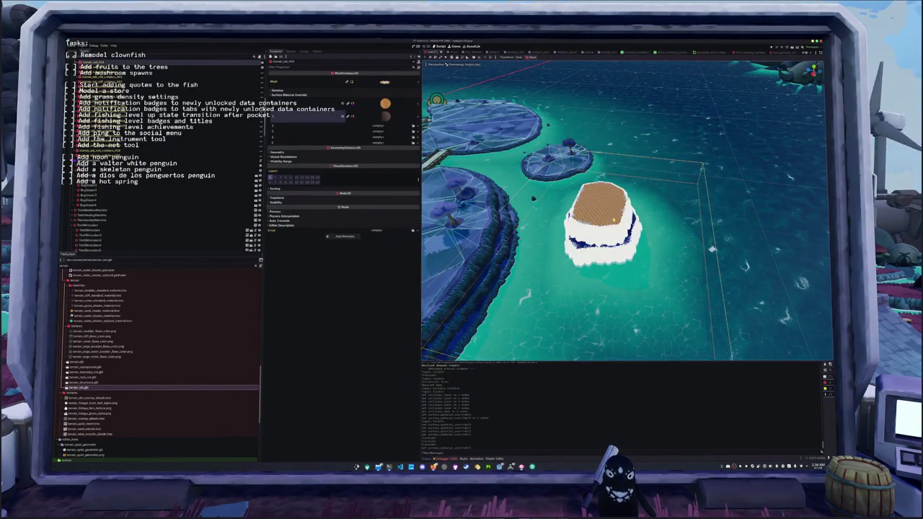
Step: Select the sand island mesh and load a grass material into its second override slot
click(613, 219)
click(413, 113)
text(grass)
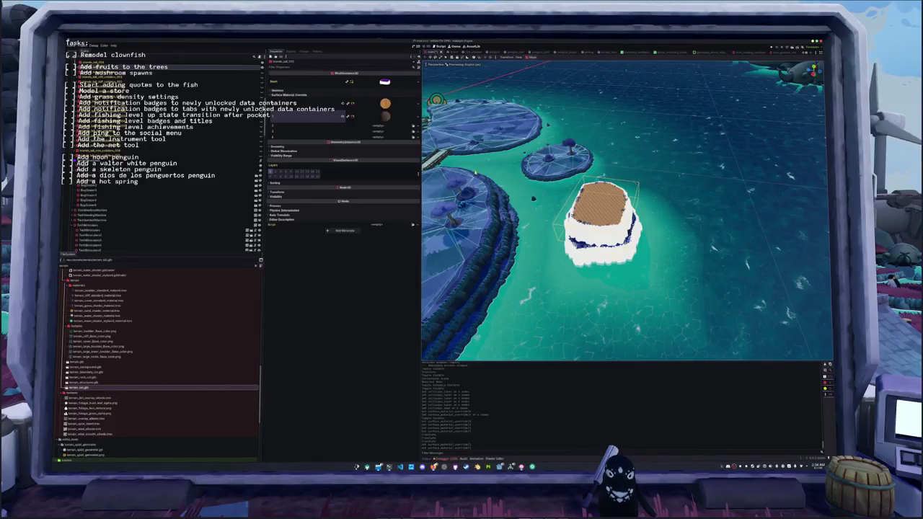
click(347, 118)
click(414, 120)
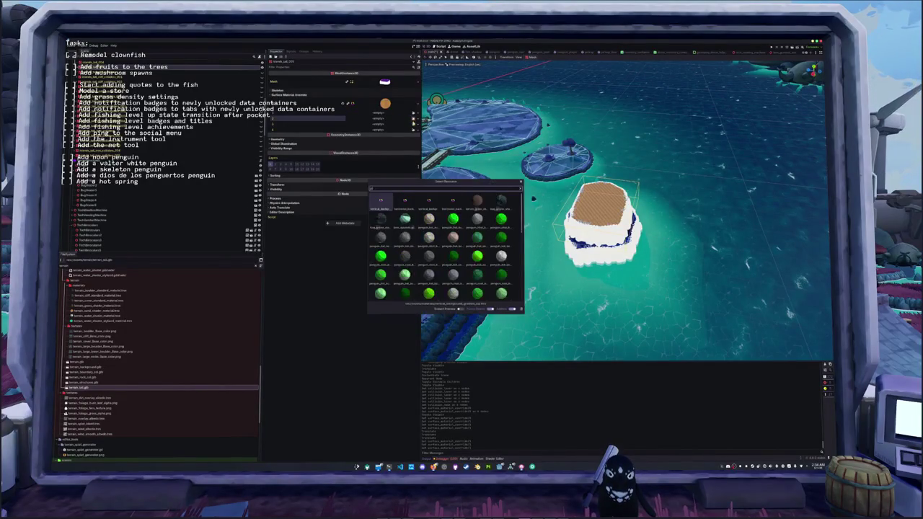
click(383, 204)
click(347, 117)
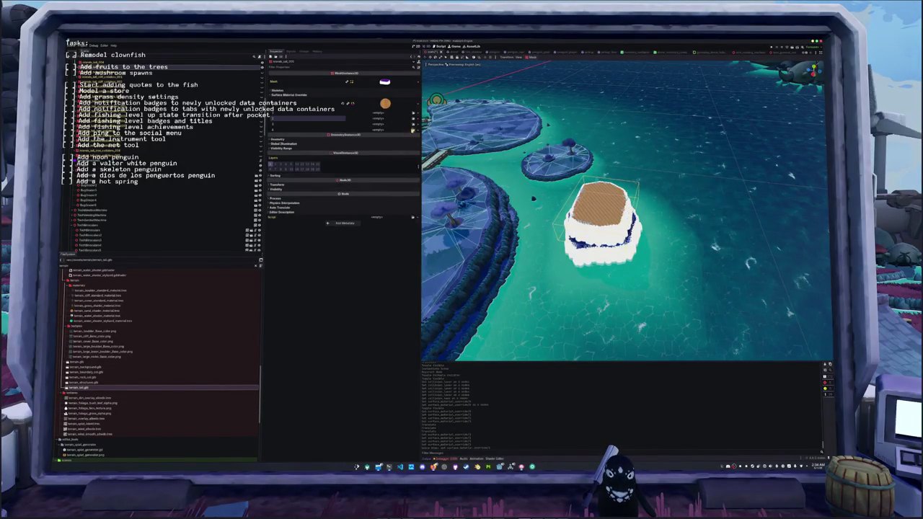
click(414, 119)
click(382, 204)
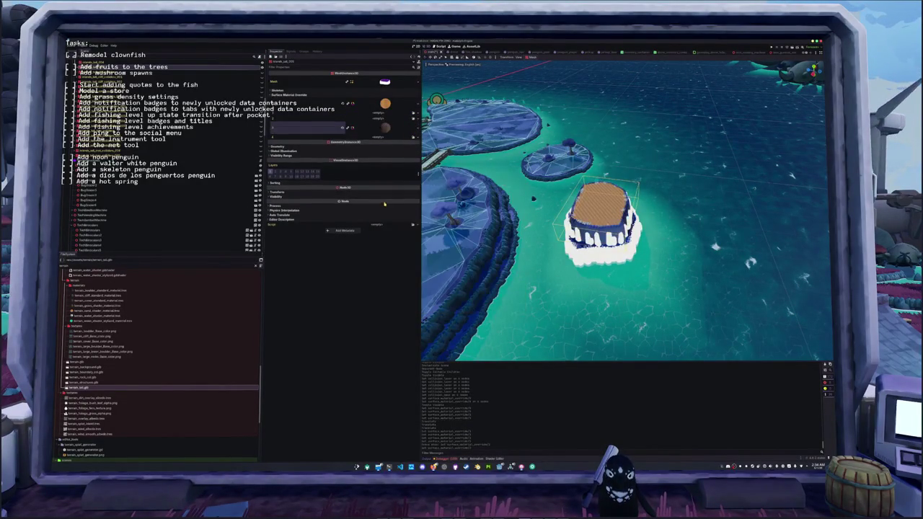
click(414, 119)
click(381, 201)
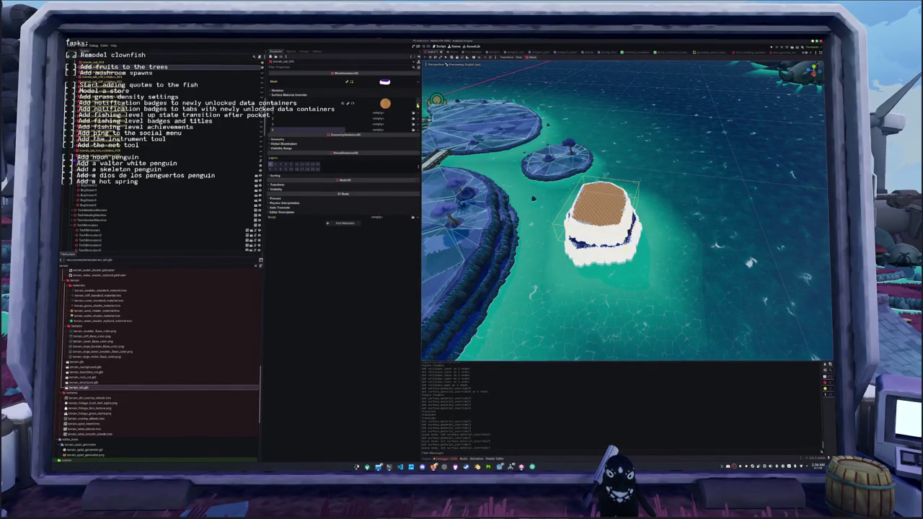
Step: Replace the sand island top's first override with the blue grass-style material
click(414, 113)
click(396, 137)
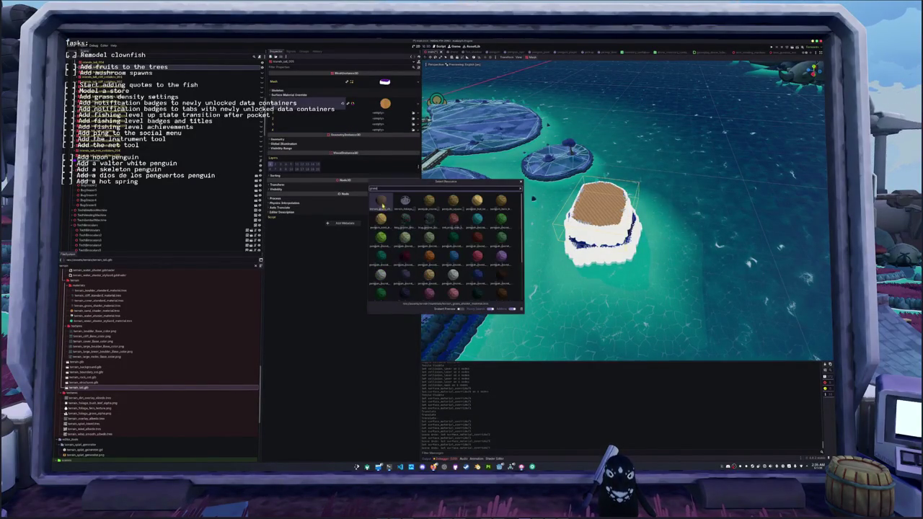
click(382, 205)
click(413, 113)
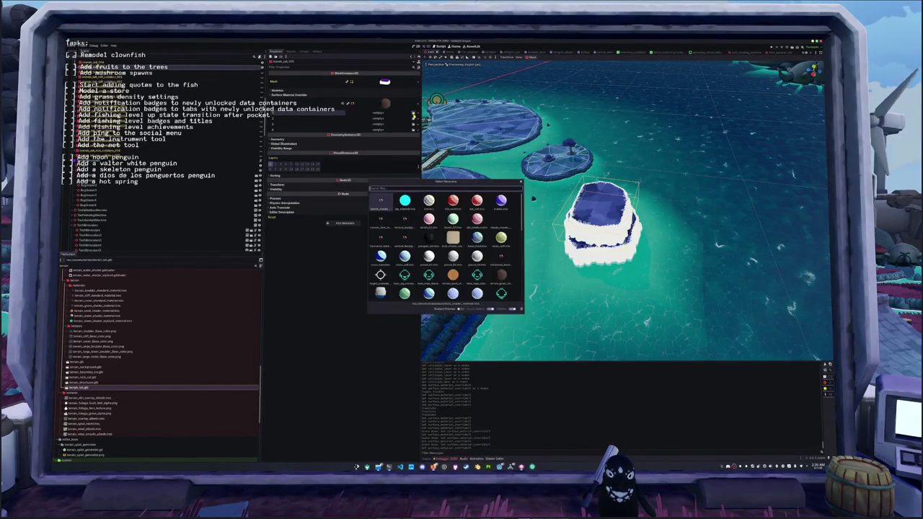
click(381, 202)
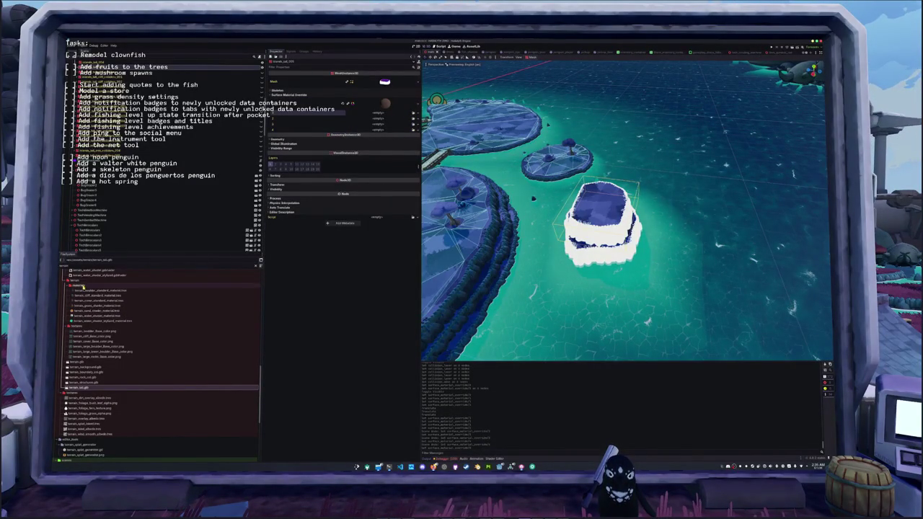
right_click(83, 287)
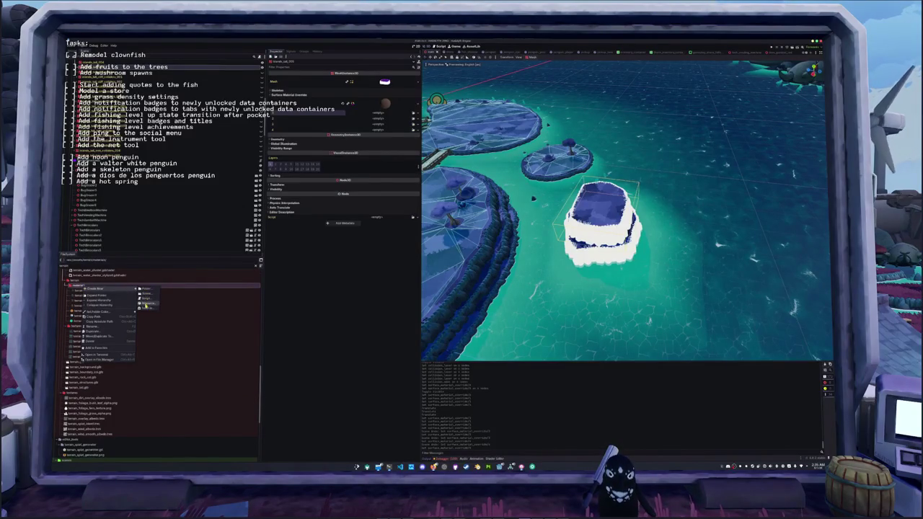
Step: Create a StandardMaterial3D resource saved as terrain_large_rock_standard_material.tres in materials
click(145, 303)
text(standardmaterial3d)
key(Return)
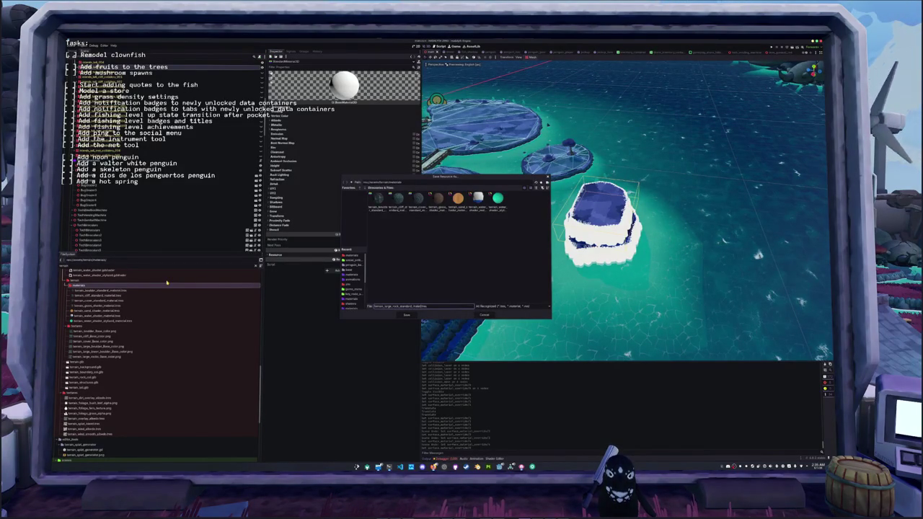
key(Return)
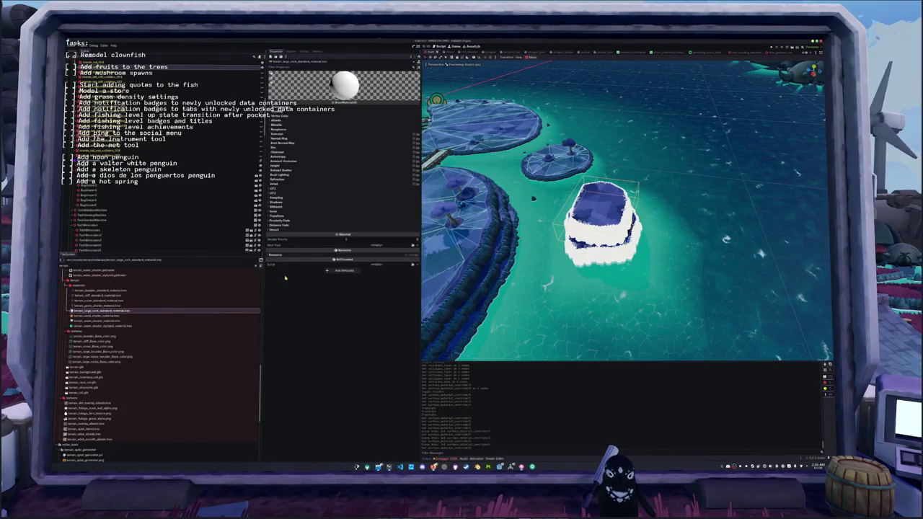
Step: Set the material's albedo texture to the large-rock texture and specular mode to Disabled
click(295, 122)
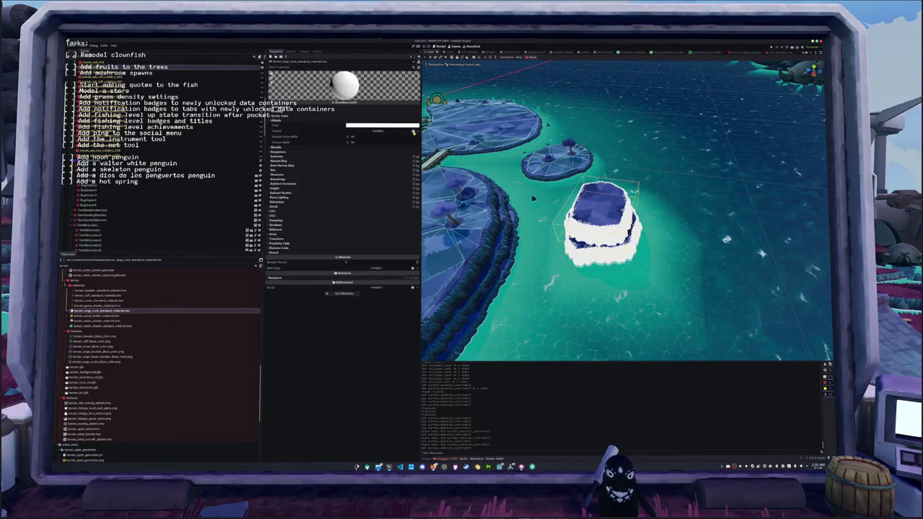
click(413, 132)
text(k)
key(Return)
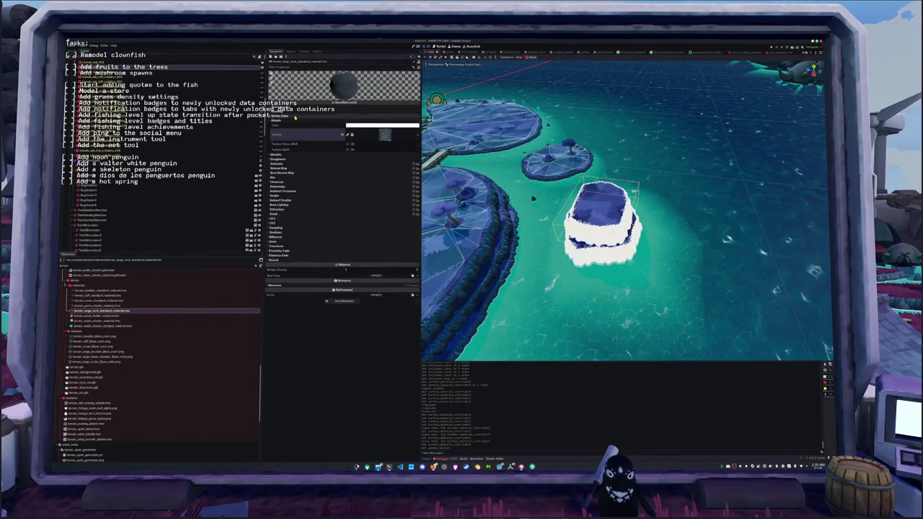
click(295, 116)
click(345, 110)
click(357, 127)
click(365, 142)
click(587, 254)
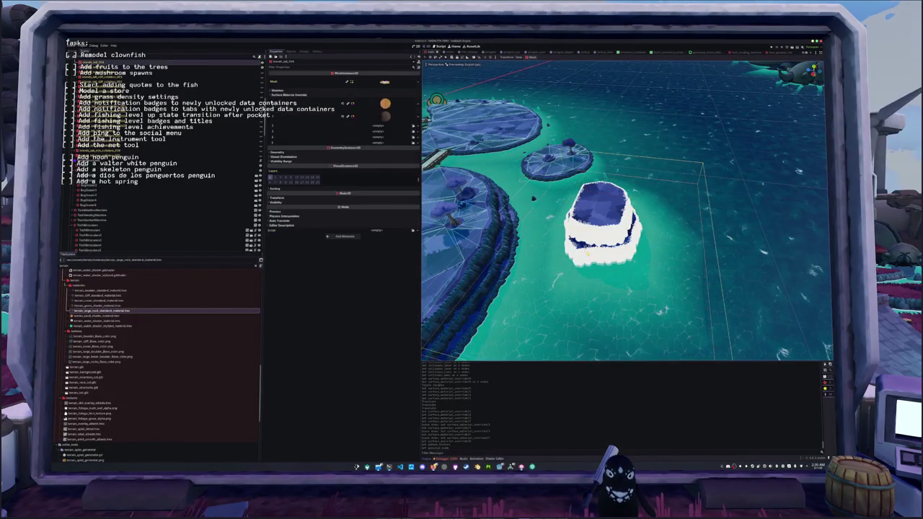
Step: Assign dark stone materials to the first island's three override slots, leaving the fourth unset
click(412, 128)
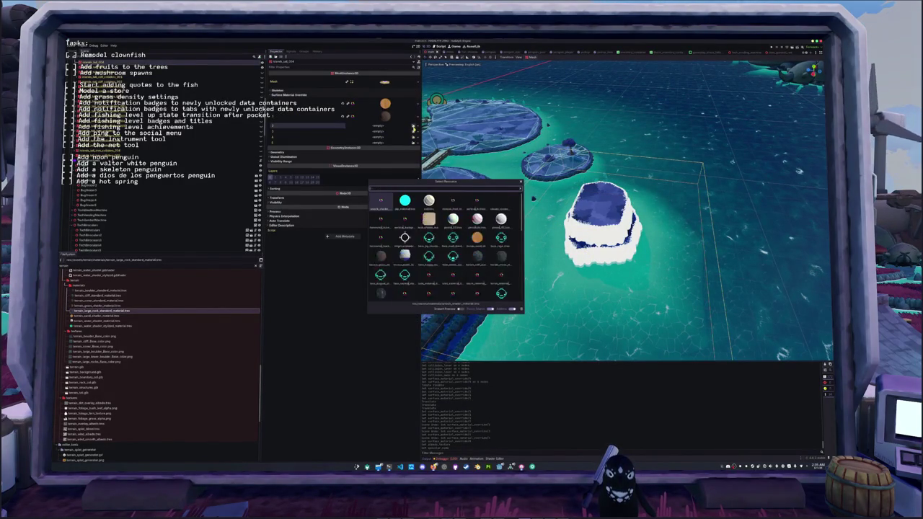
double_click(430, 237)
click(413, 131)
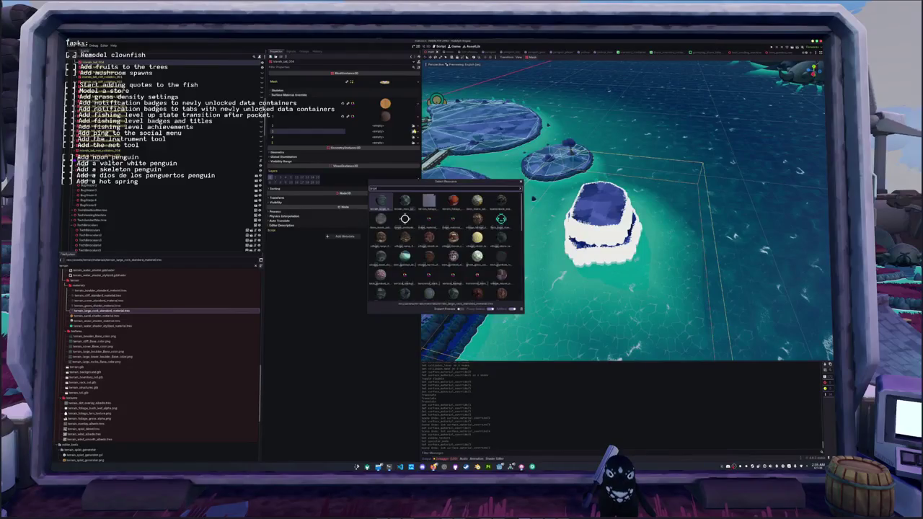
double_click(429, 237)
click(414, 138)
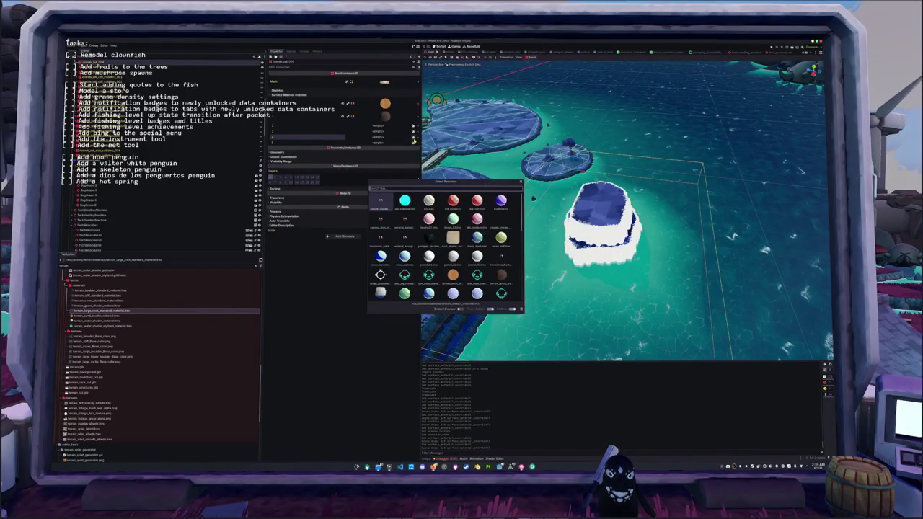
double_click(475, 258)
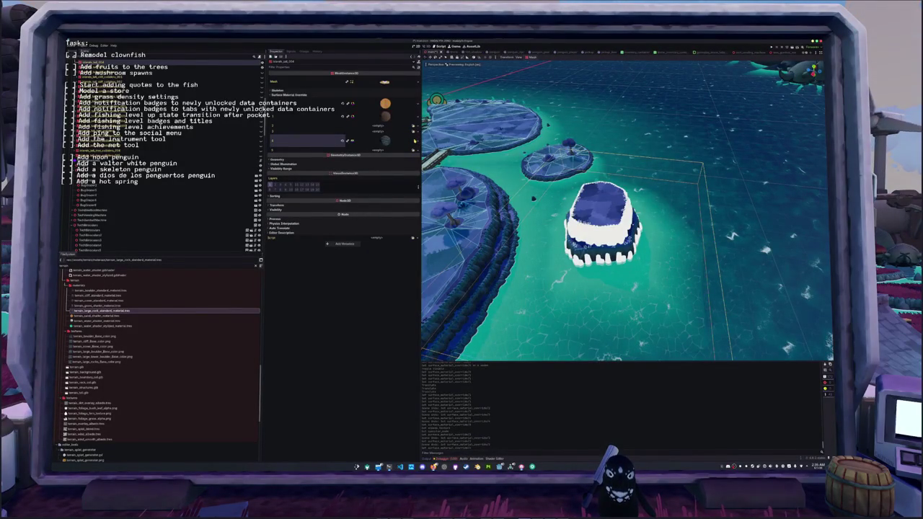
click(414, 127)
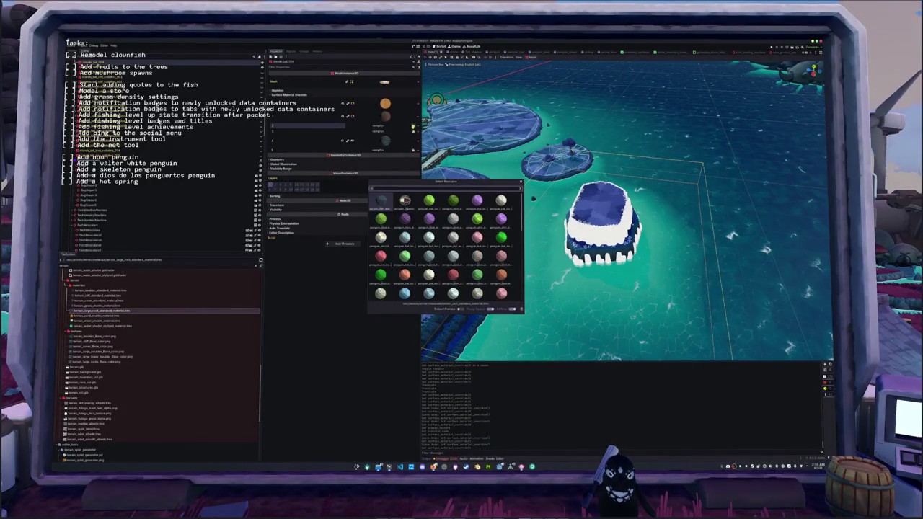
text(pen)
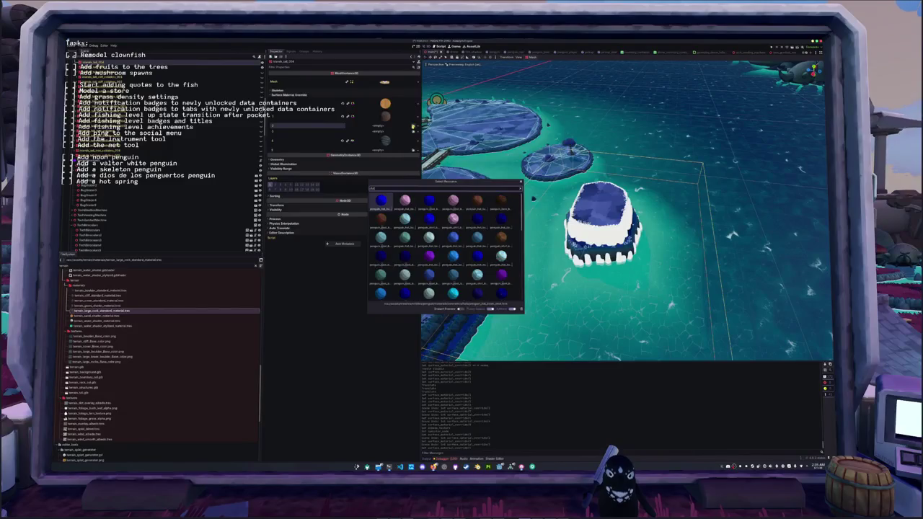
key(Escape)
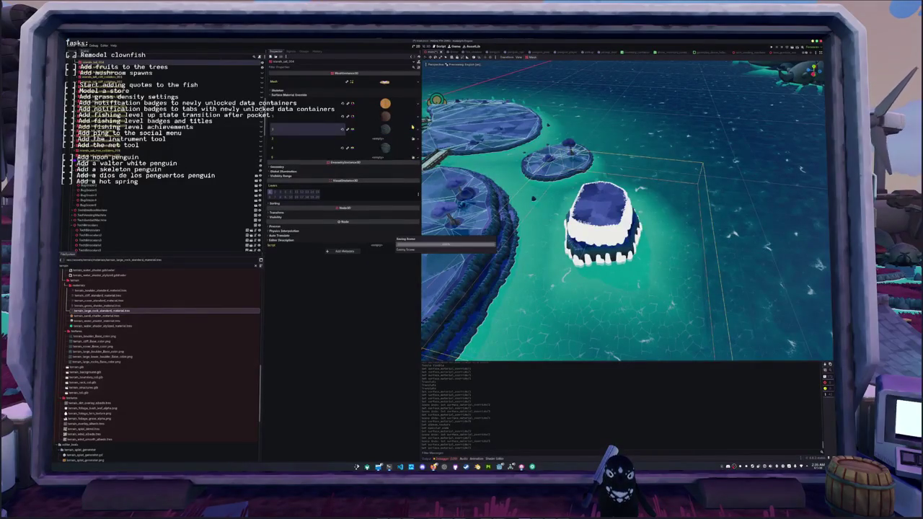
Step: Fill another island mesh's three override slots with stone materials
click(590, 230)
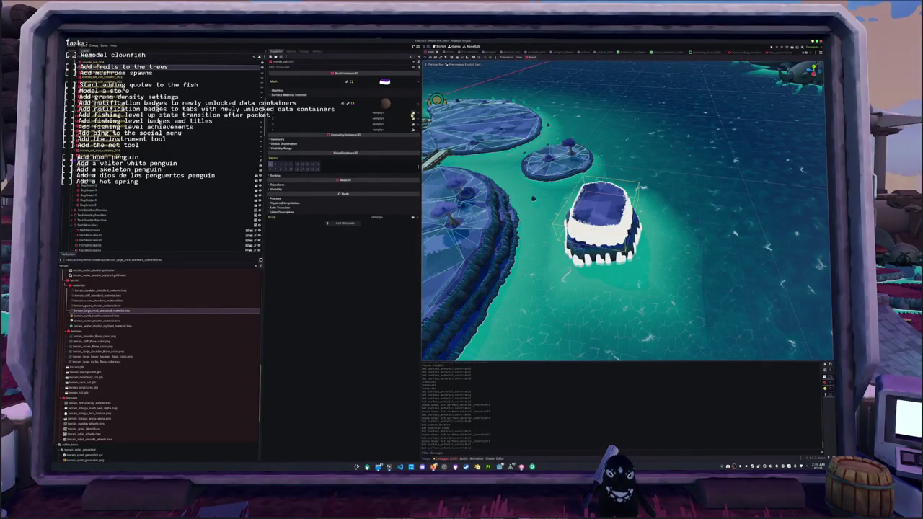
click(413, 114)
double_click(380, 294)
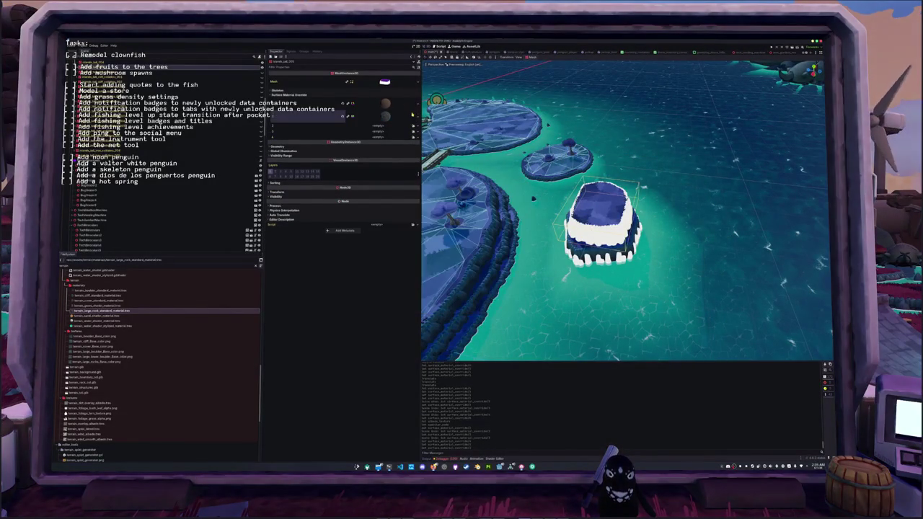
scroll(474, 174, up, 6)
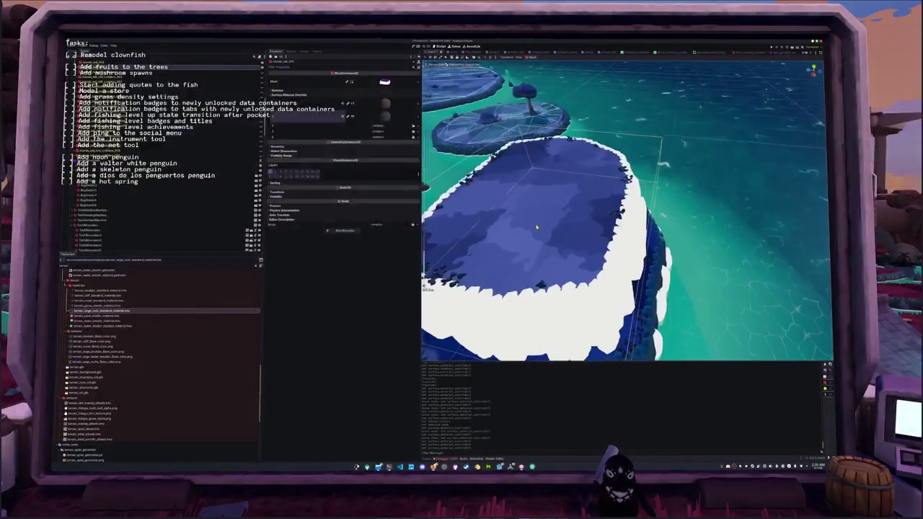
scroll(474, 173, down, 2)
click(413, 127)
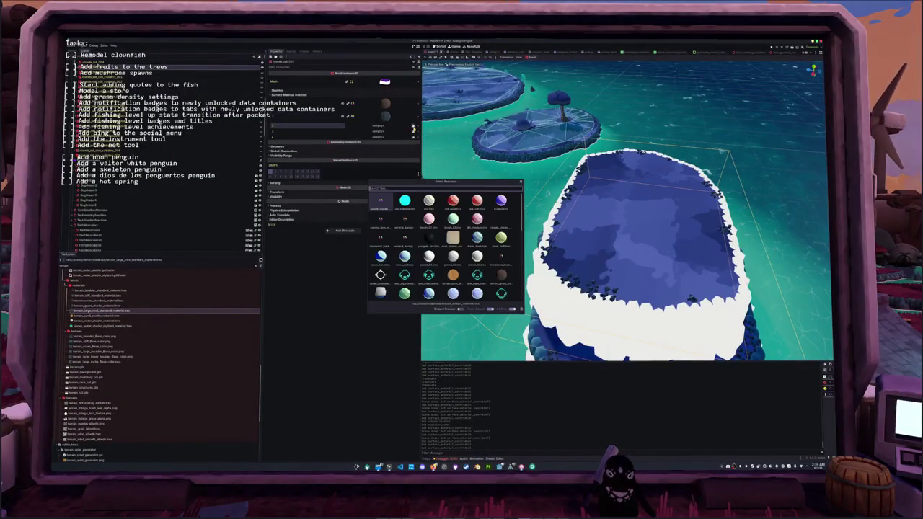
double_click(381, 200)
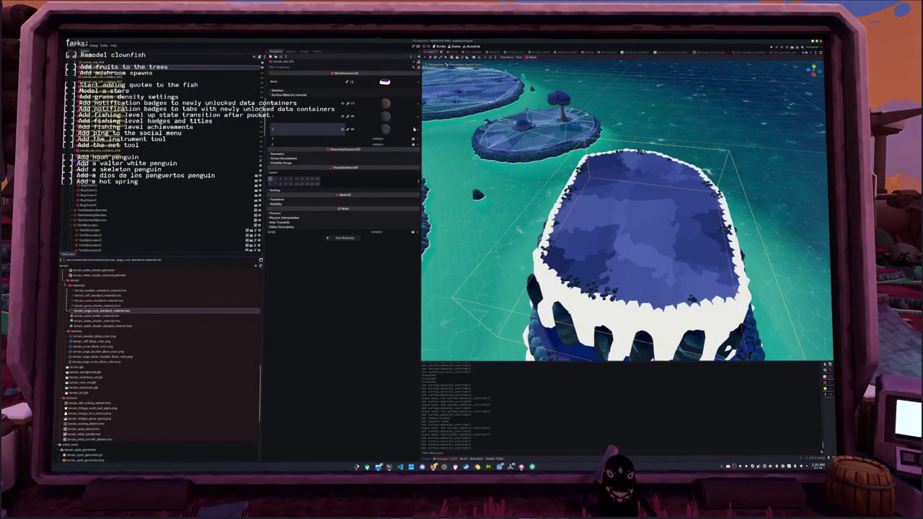
click(414, 132)
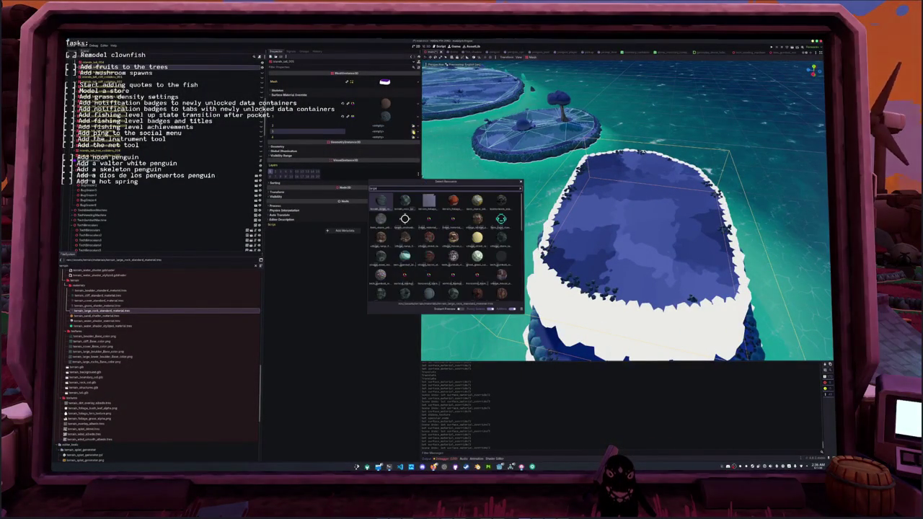
double_click(405, 200)
scroll(627, 210, down, 10)
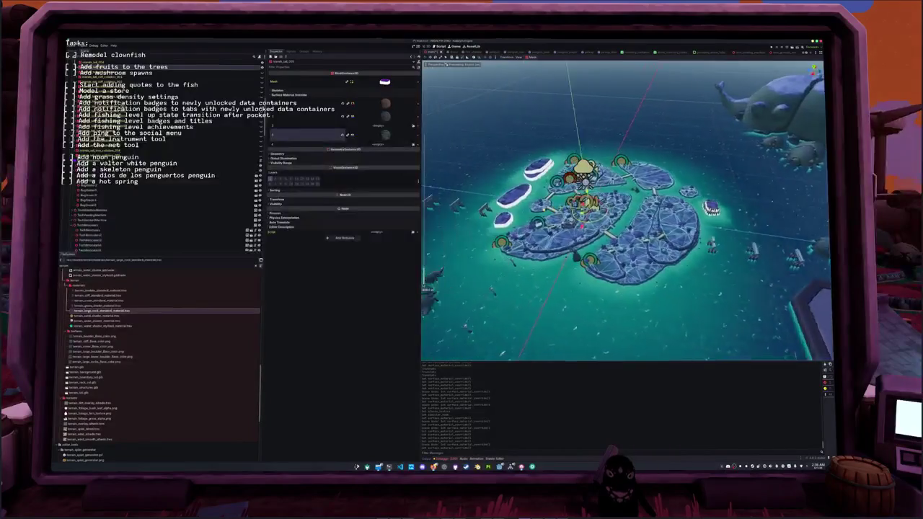
Step: Fill the first island's surface override slots with terrain materials, a dark one in slot 3
scroll(627, 209, up, 8)
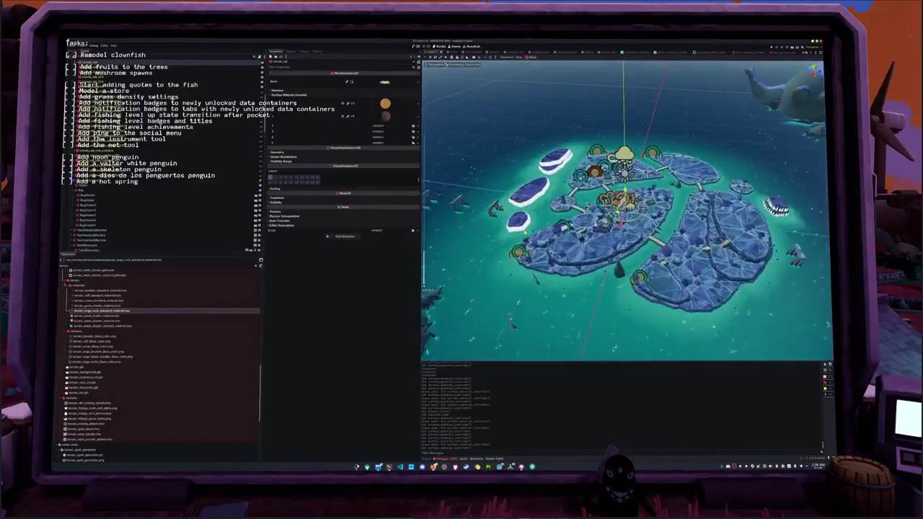
scroll(627, 209, up, 3)
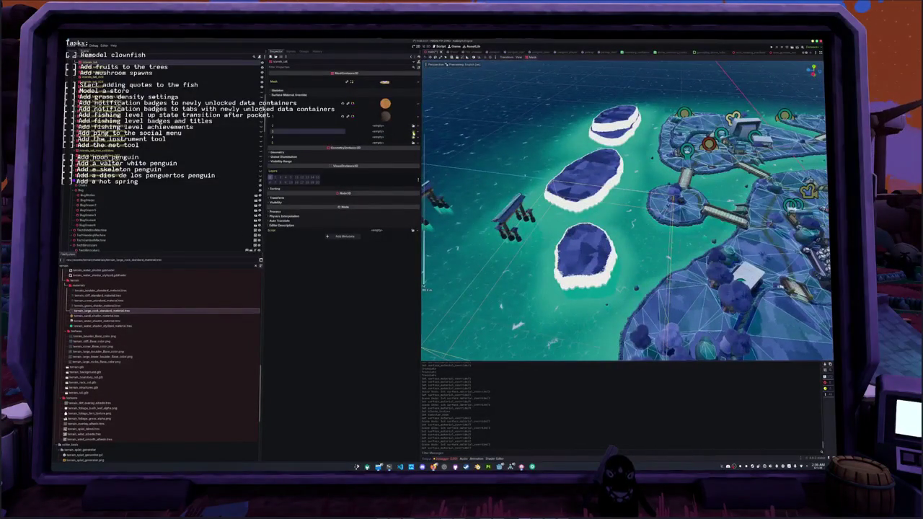
click(413, 133)
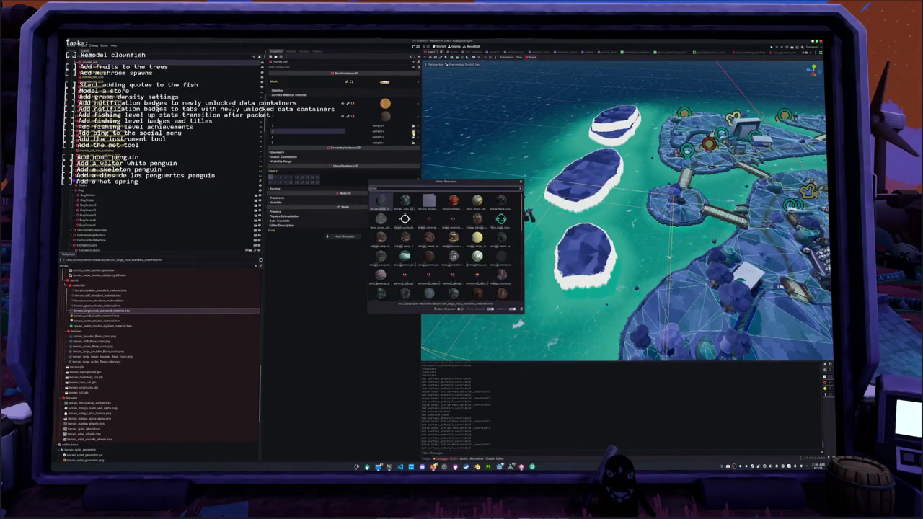
double_click(380, 256)
click(413, 132)
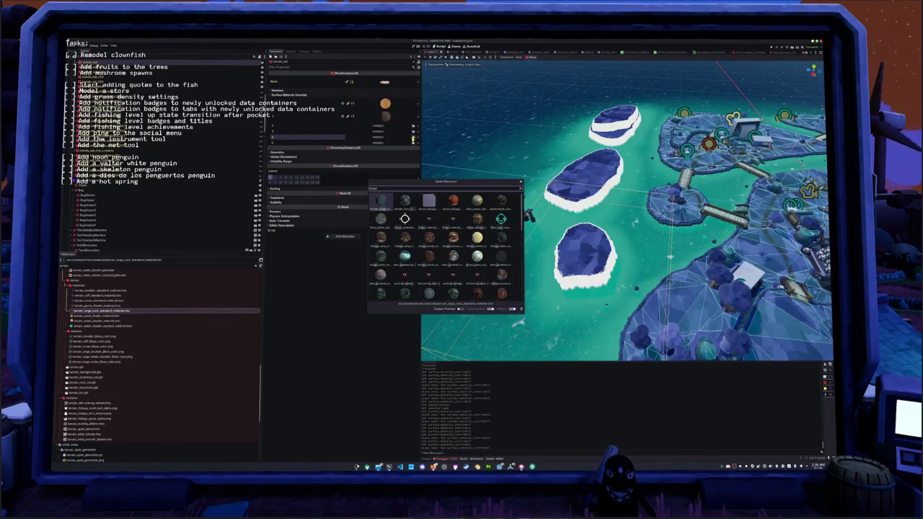
double_click(381, 200)
click(413, 128)
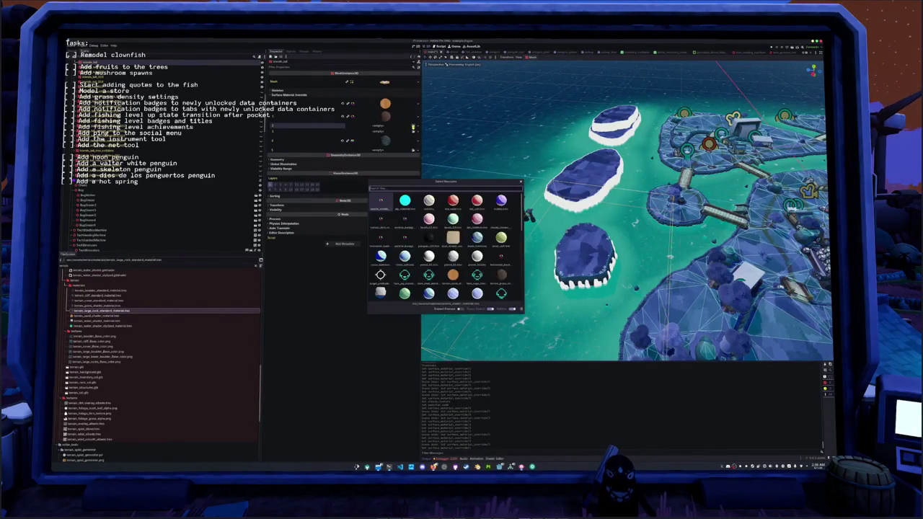
double_click(500, 275)
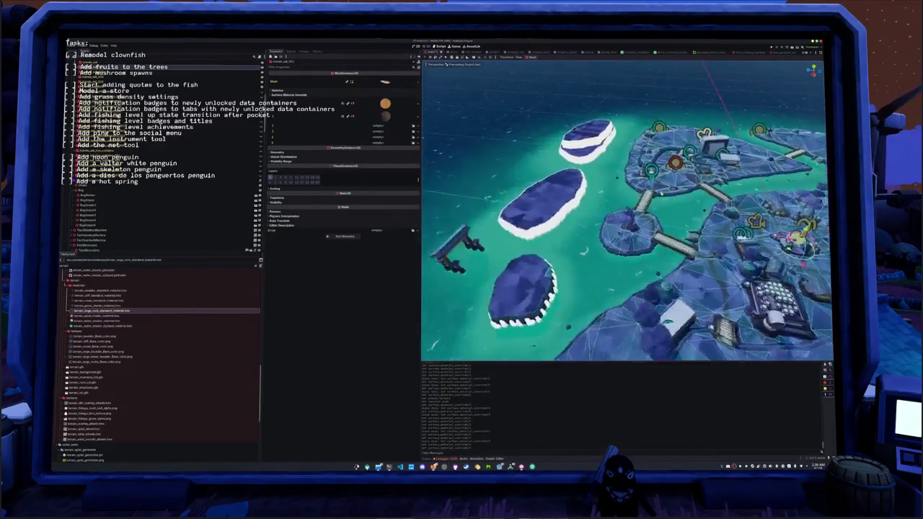
Step: Quick Load the dark material into override slots 4 and 3
click(413, 137)
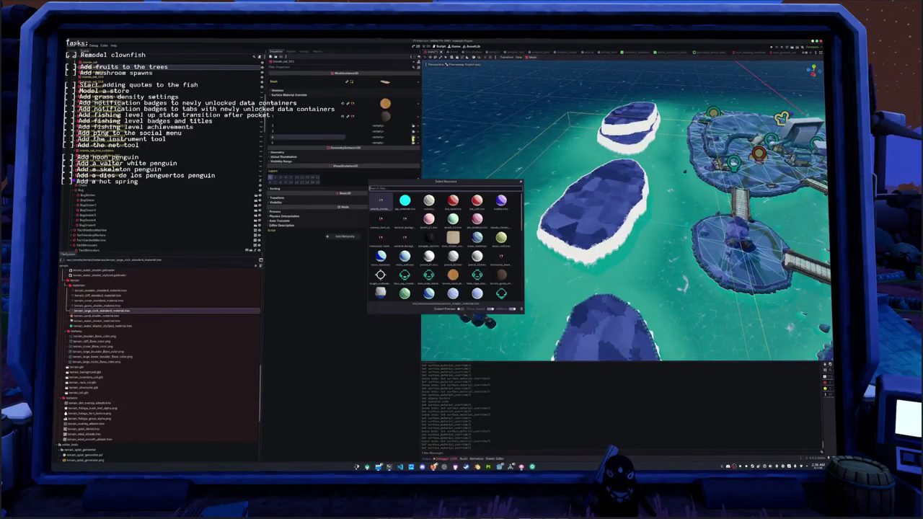
key(Return)
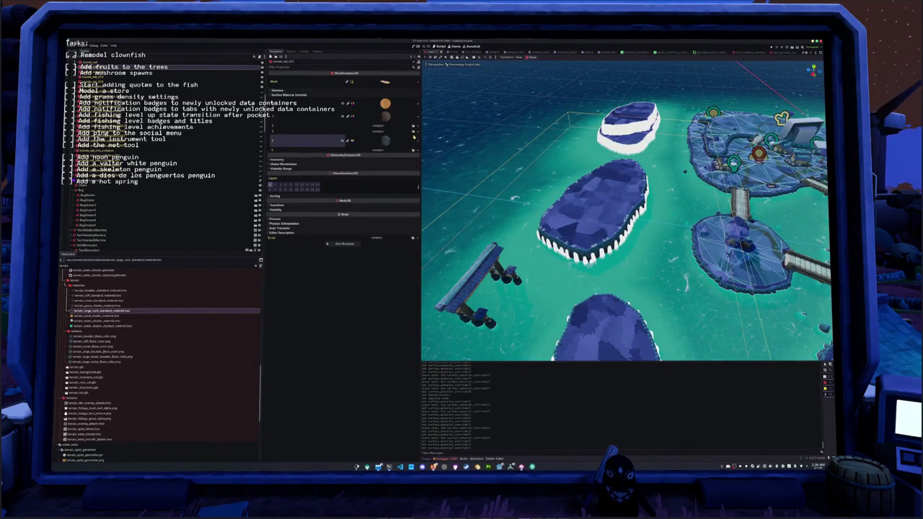
click(413, 127)
key(Return)
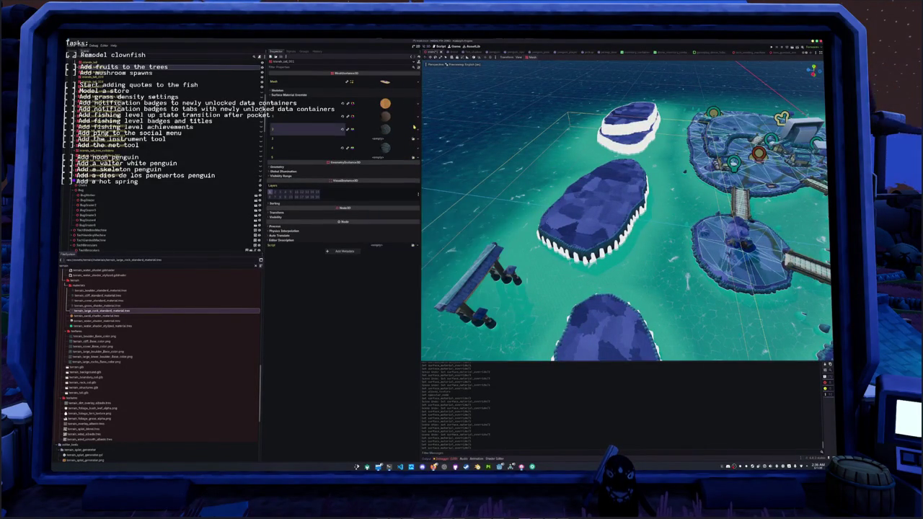
Step: Select and frame the middle island, then assign materials to slot 3 and the next slot
key(f)
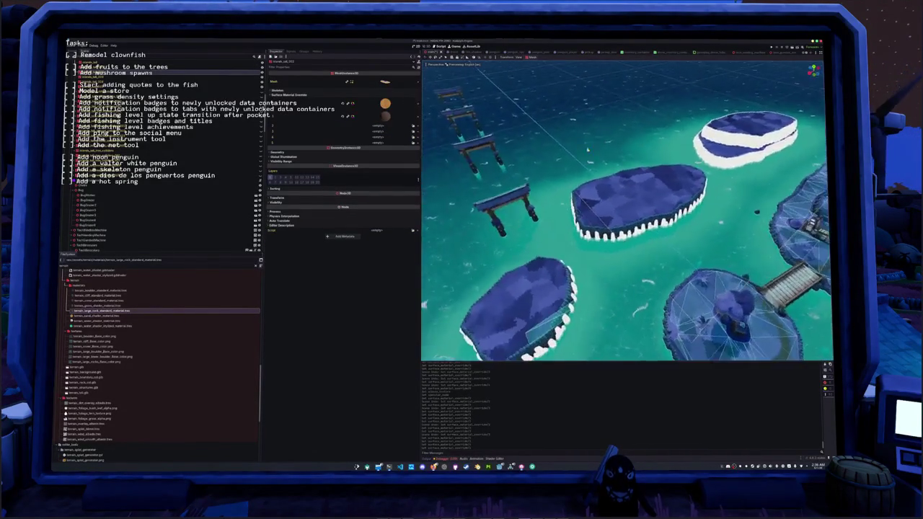
click(588, 207)
key(f)
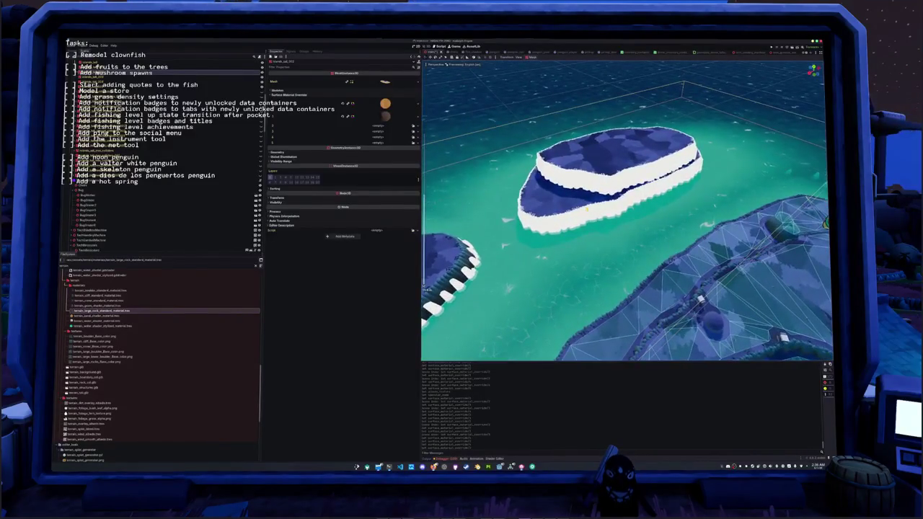
click(409, 137)
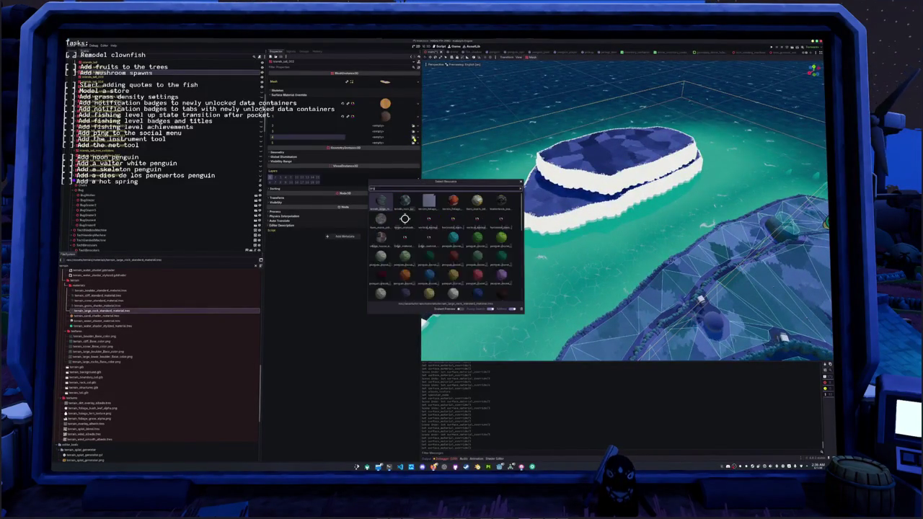
key(Return)
click(413, 128)
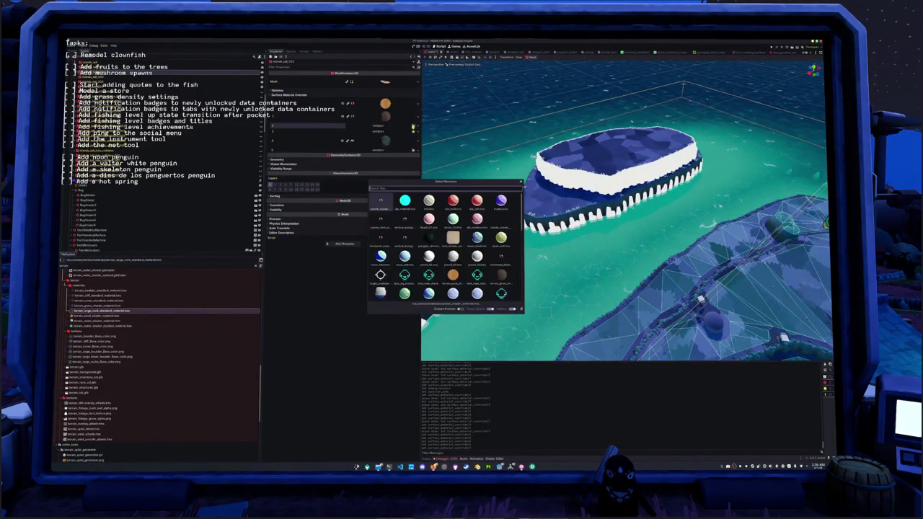
key(Return)
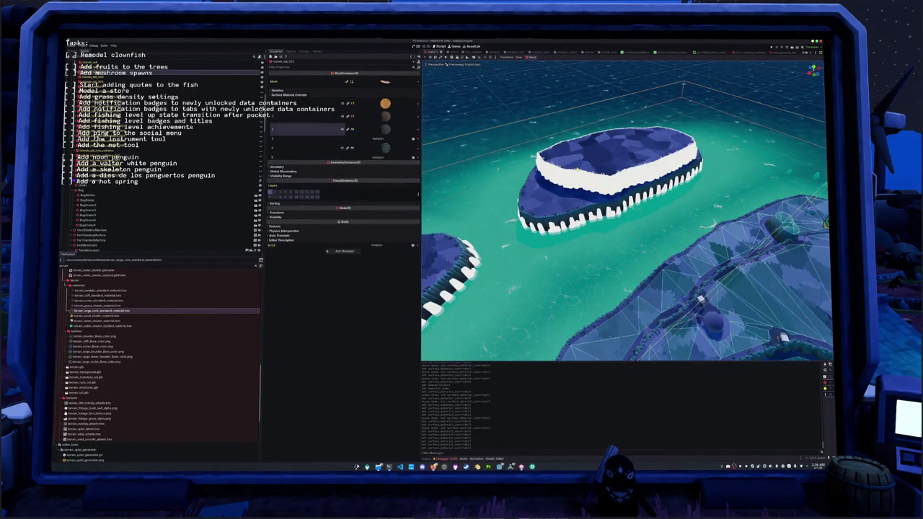
Step: Give the top island's three surfaces materials, with the rock wall material on the second
click(577, 169)
click(413, 114)
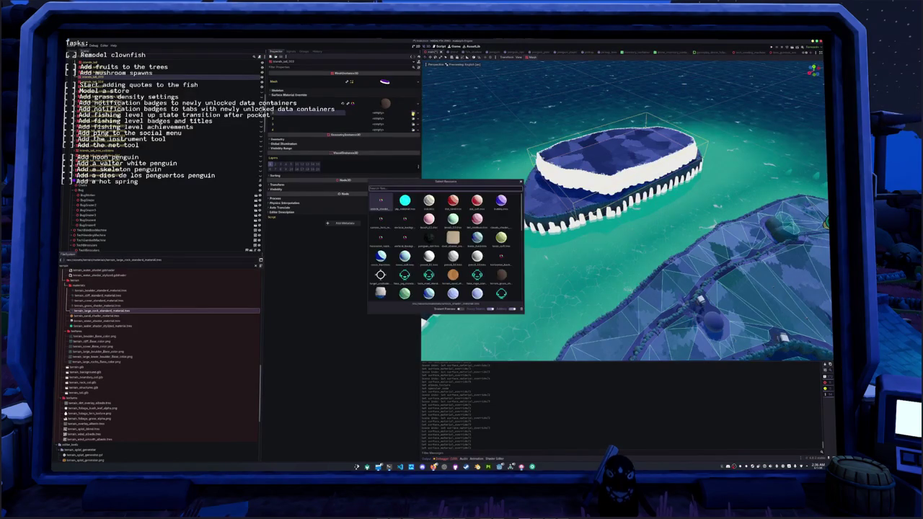
key(Return)
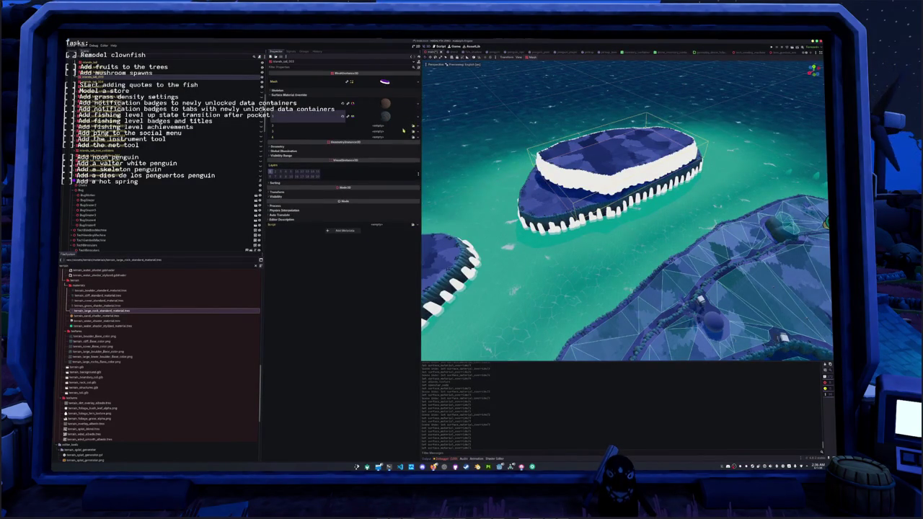
click(413, 128)
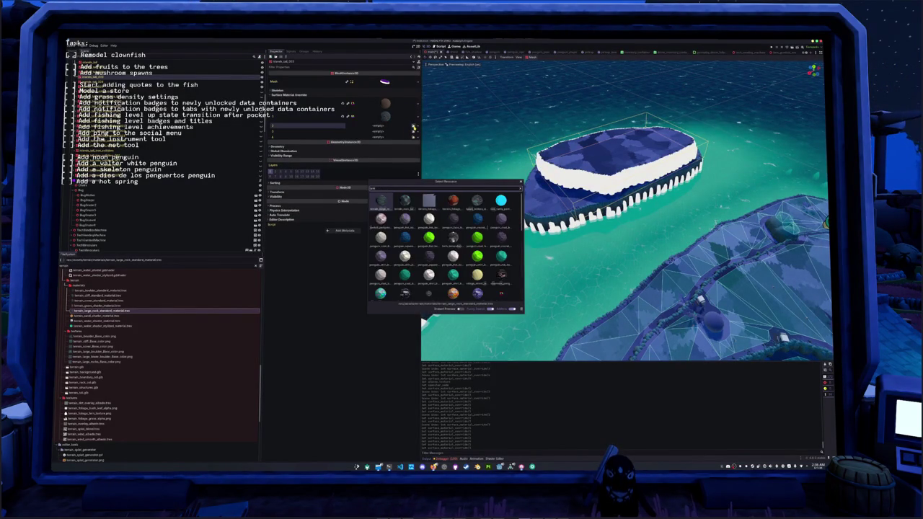
key(Return)
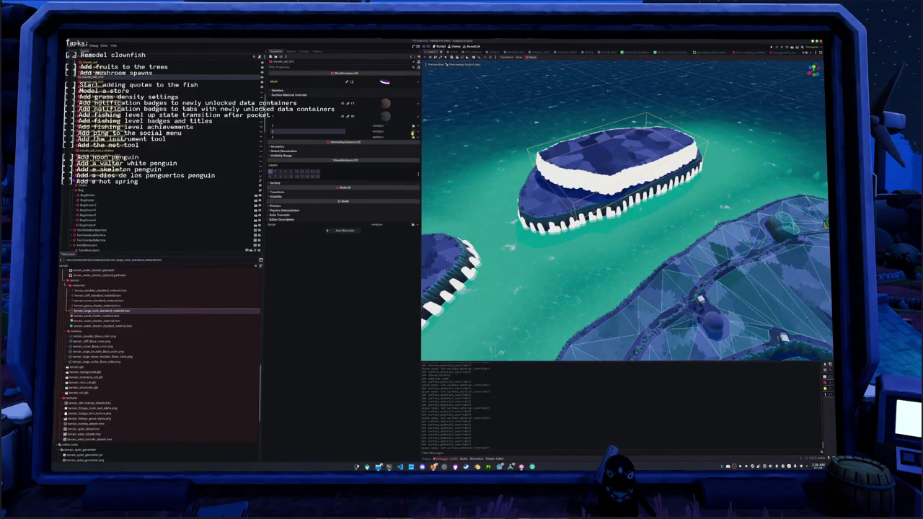
click(413, 132)
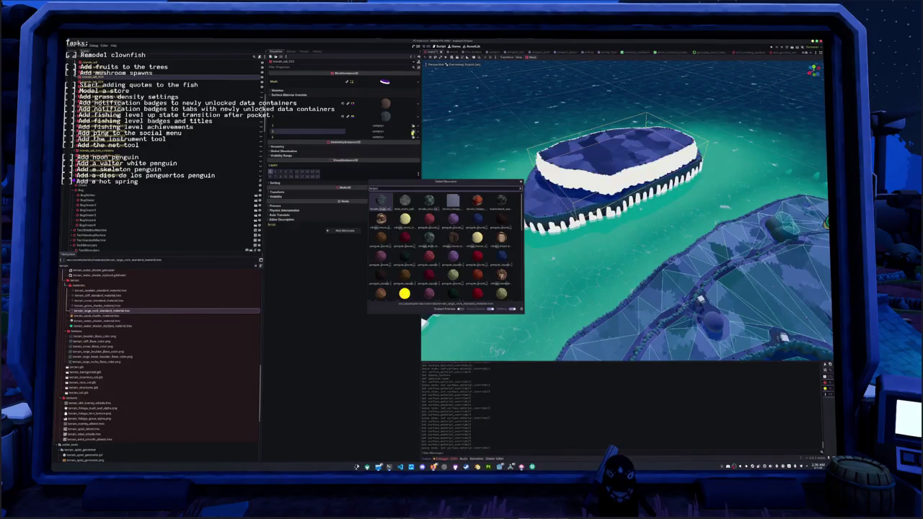
key(Return)
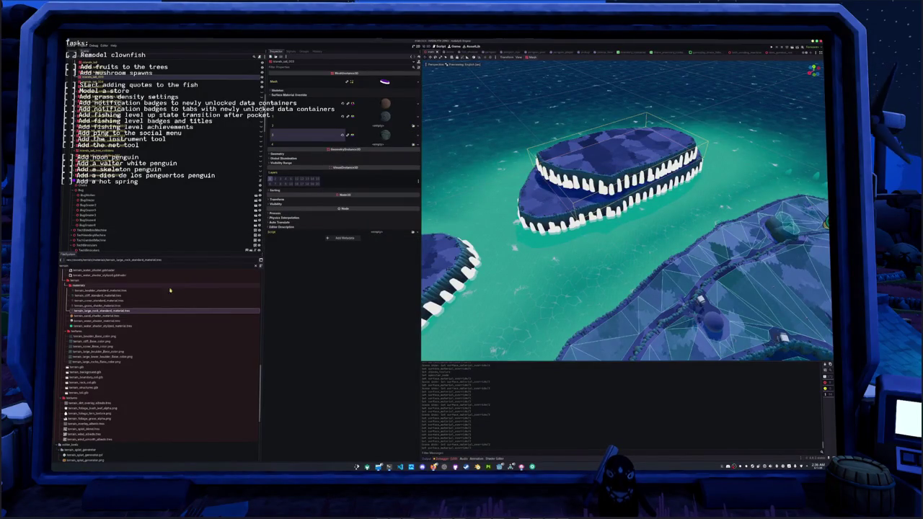
key(ctrl+d)
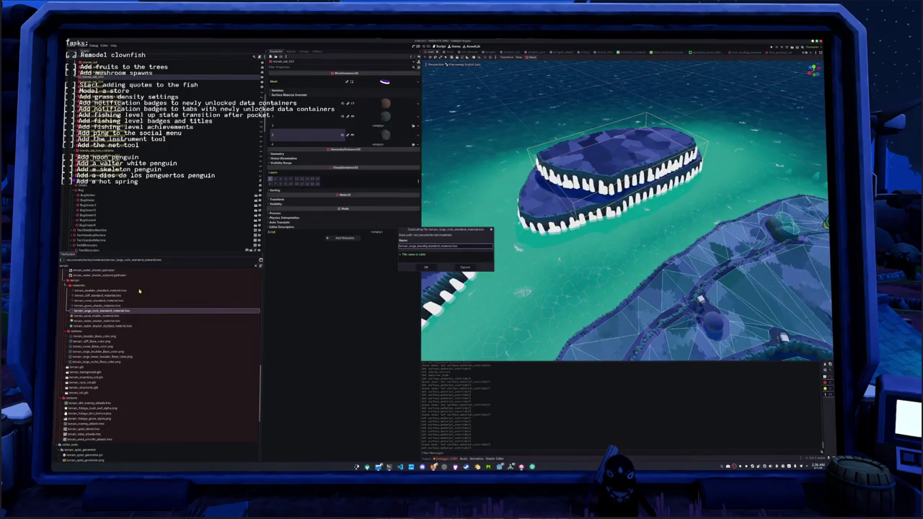
Step: Create terrain_large_boulder_standard_material.tres and Quick Load the 'large_boul' texture as its albedo
key(Return)
click(101, 311)
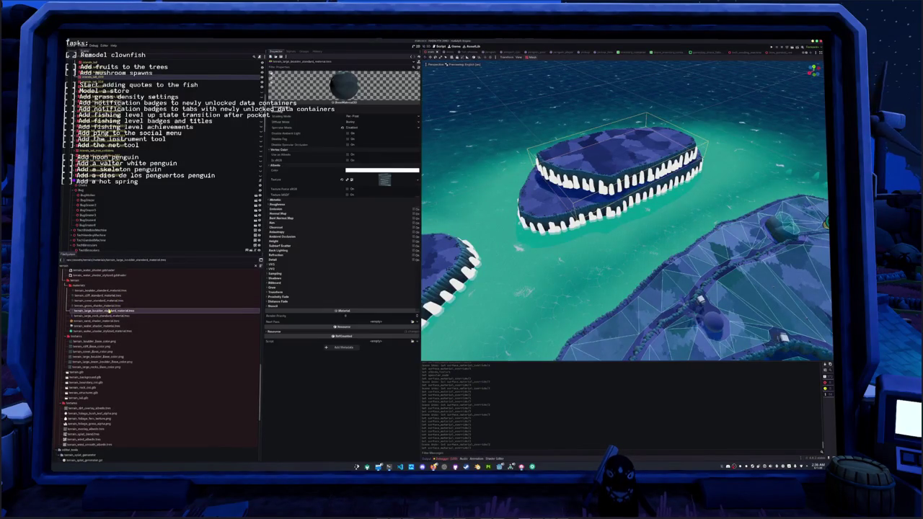
click(418, 187)
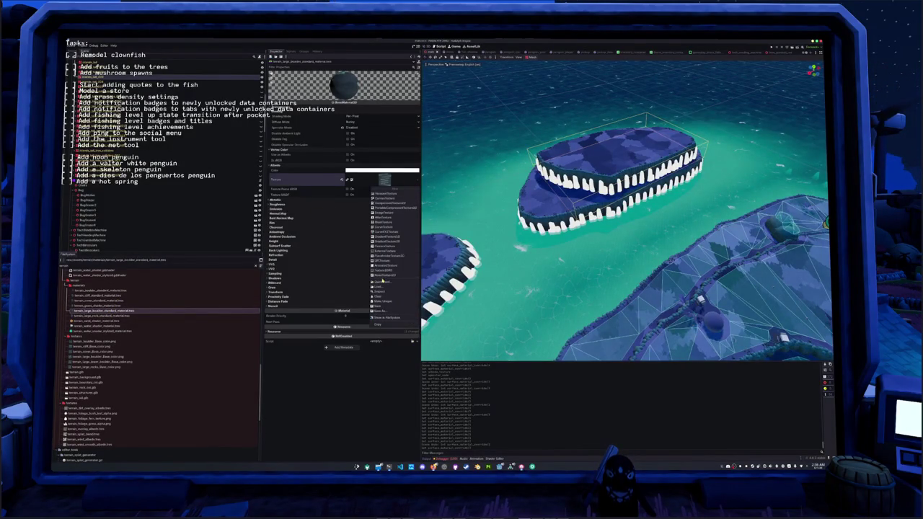
click(397, 281)
text(large_boul)
key(Return)
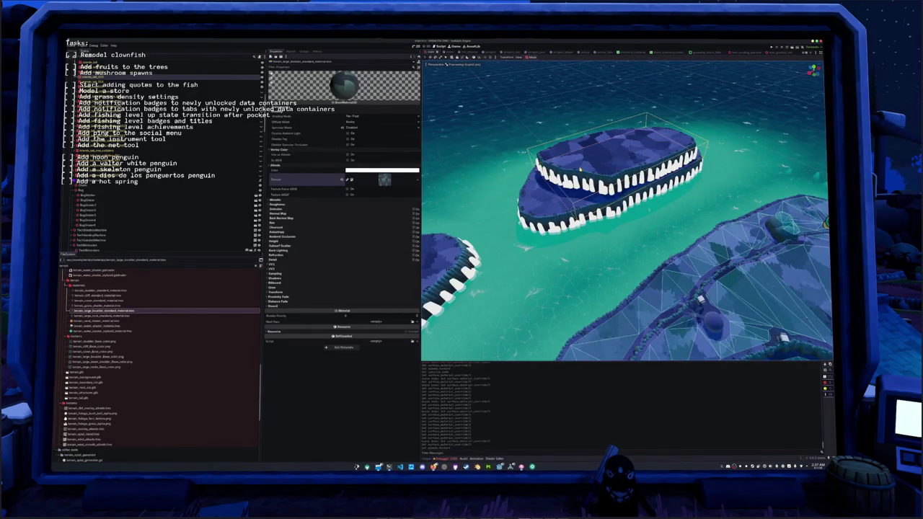
Step: Select the island mesh nodes and frame the view on the island group
click(165, 226)
click(180, 78)
click(185, 68)
click(185, 68)
key(f)
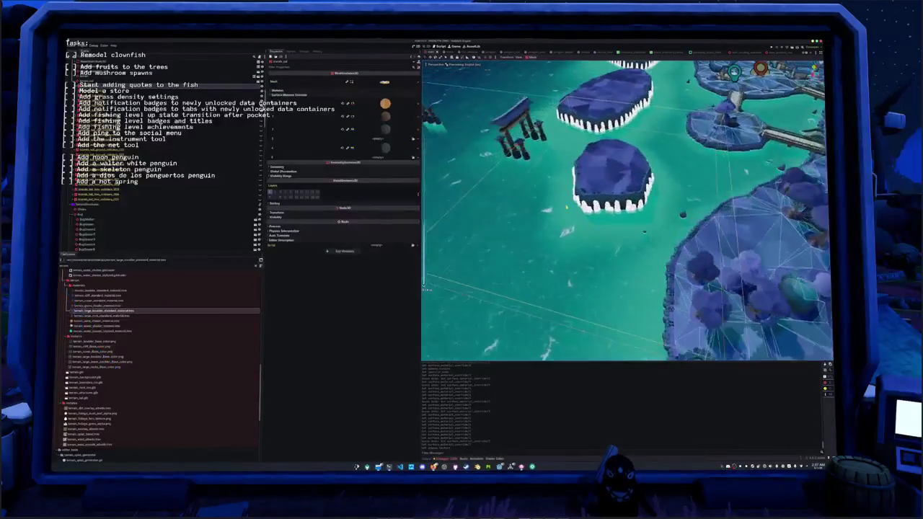
Step: Assign a material to the empty override slot 3 and save the scene
click(413, 138)
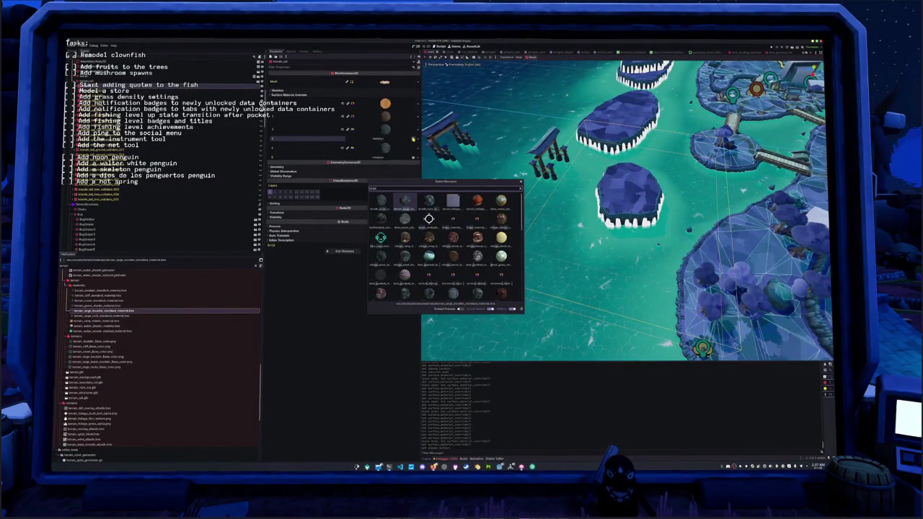
key(Return)
scroll(596, 173, up, 5)
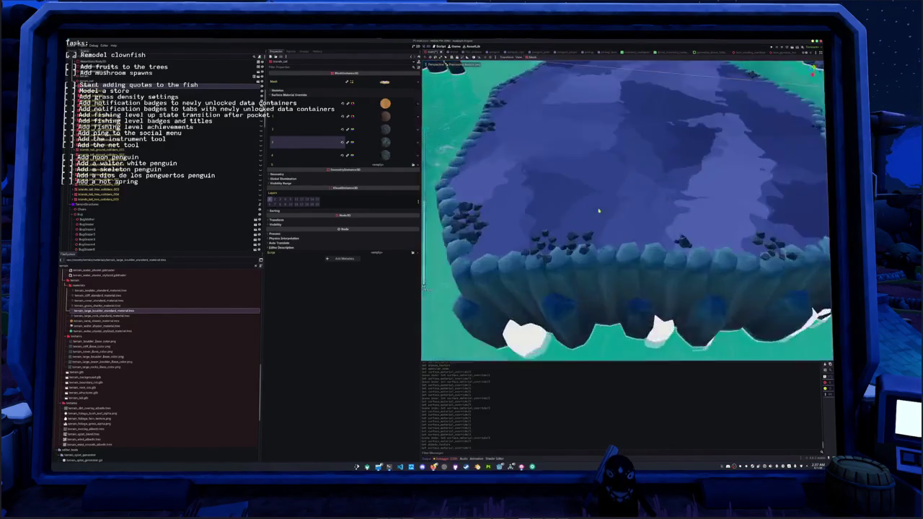
scroll(561, 207, down, 5)
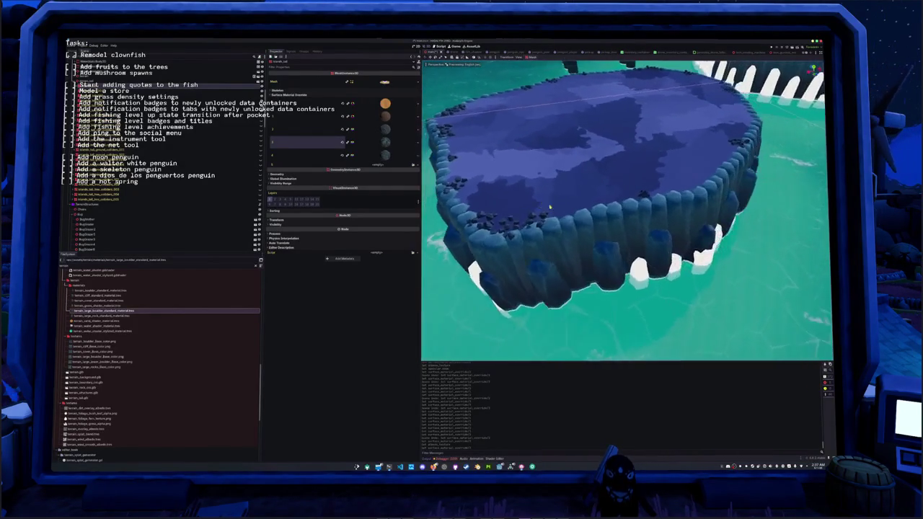
key(ctrl+s)
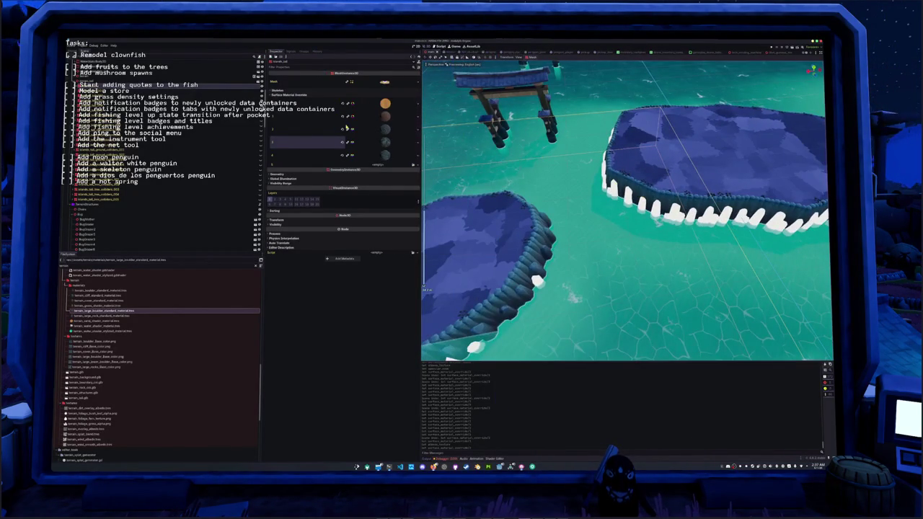
Step: On another island mesh, put a dark 'large' terrain material into override slot 3
click(151, 91)
scroll(538, 186, down, 6)
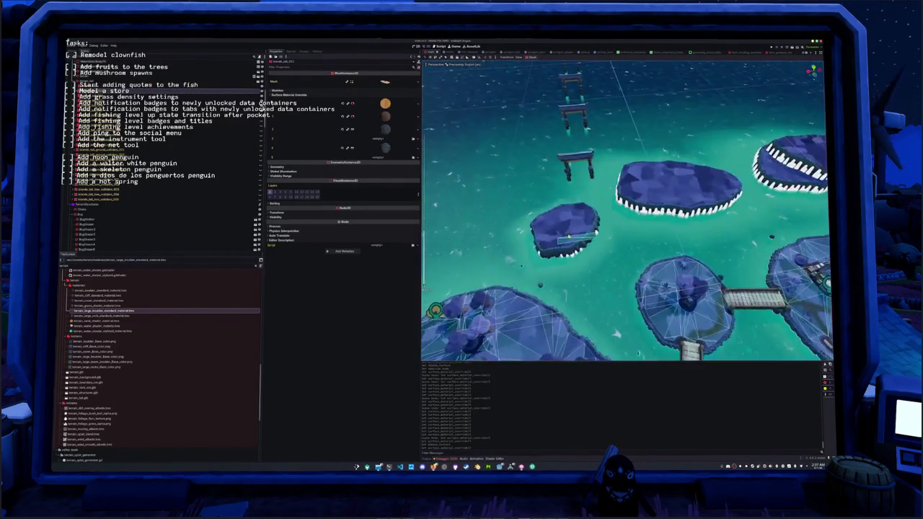
drag(537, 186, 372, 90)
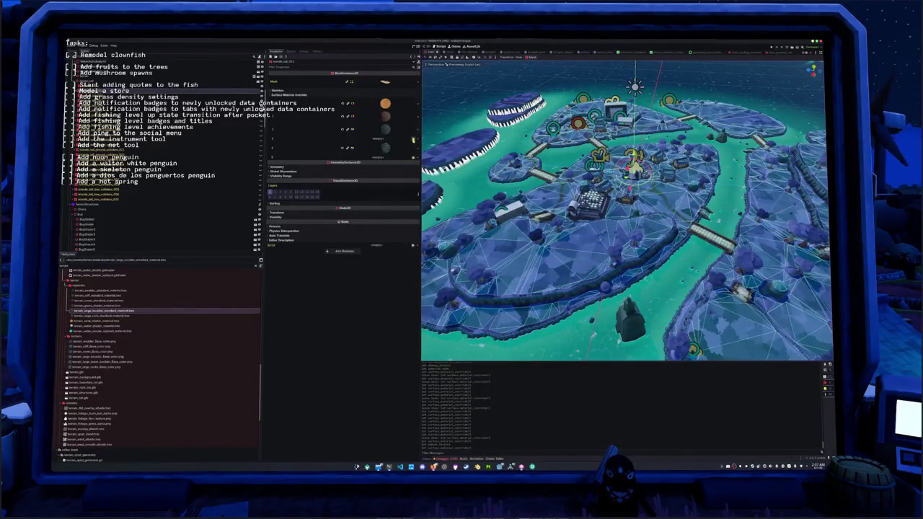
click(413, 139)
text(large)
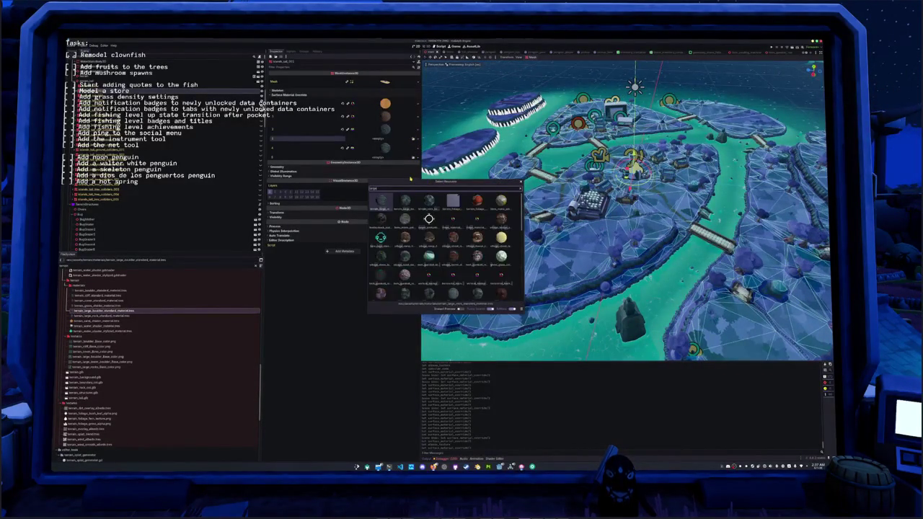
double_click(381, 200)
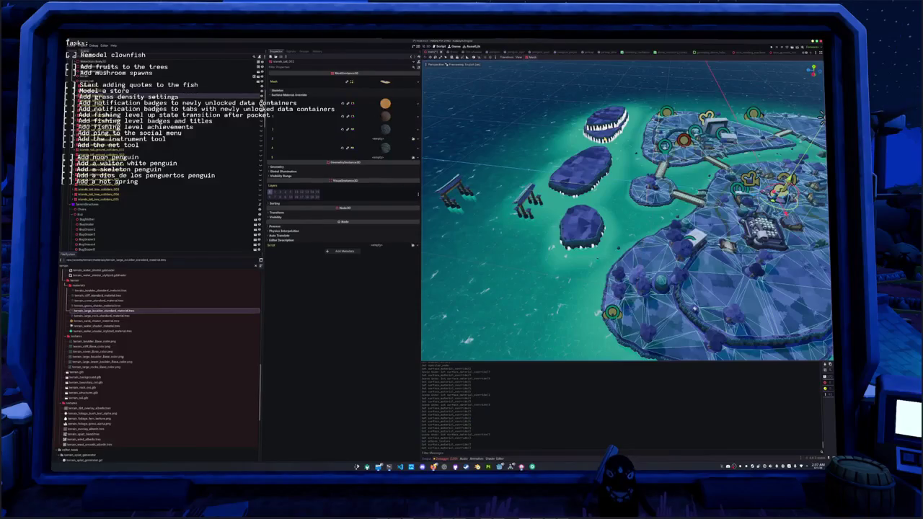
click(413, 139)
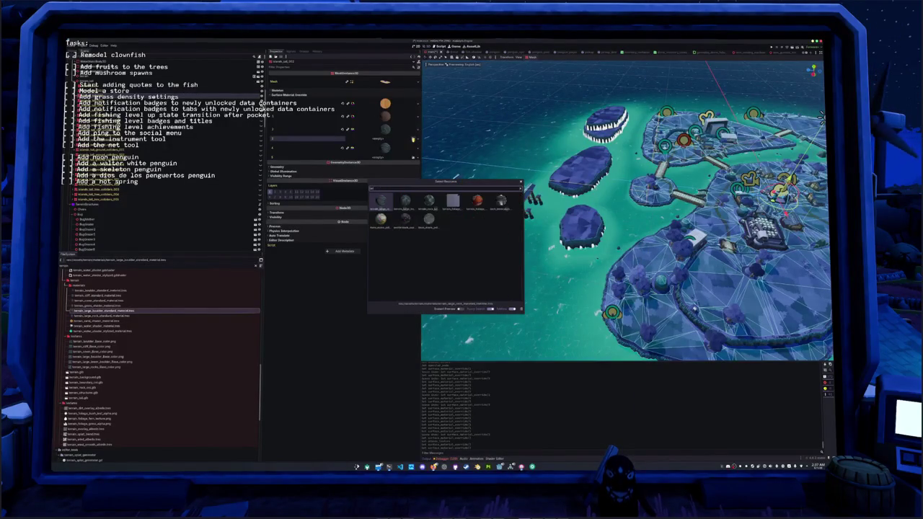
key(Return)
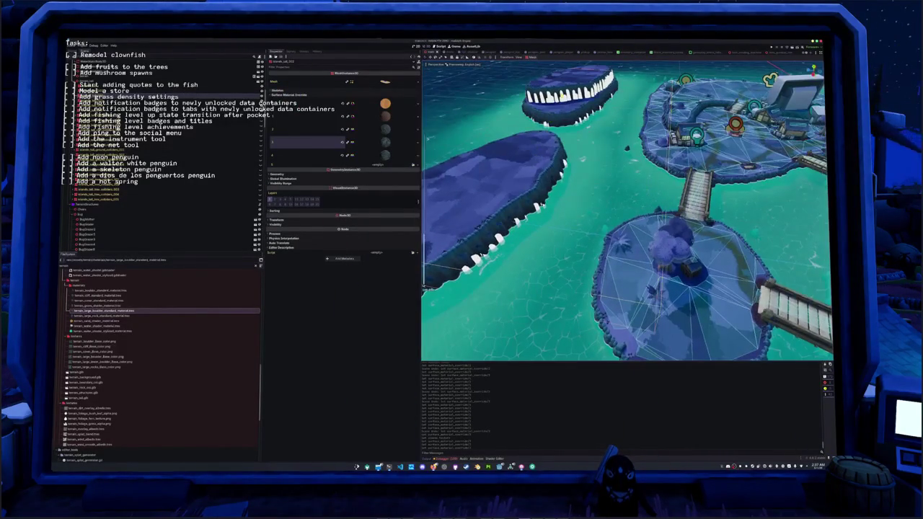
Step: Give a different island mesh a material and the blue material in override slot 3
click(421, 137)
click(415, 126)
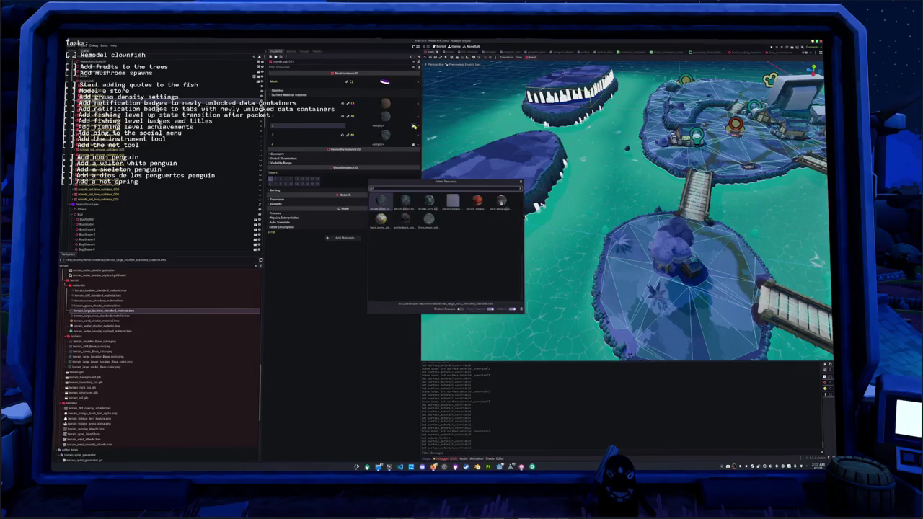
double_click(380, 205)
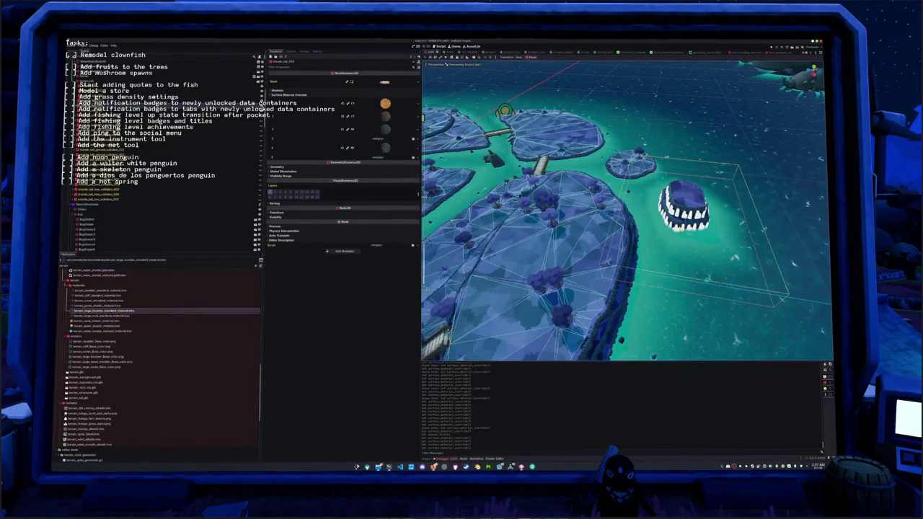
click(413, 138)
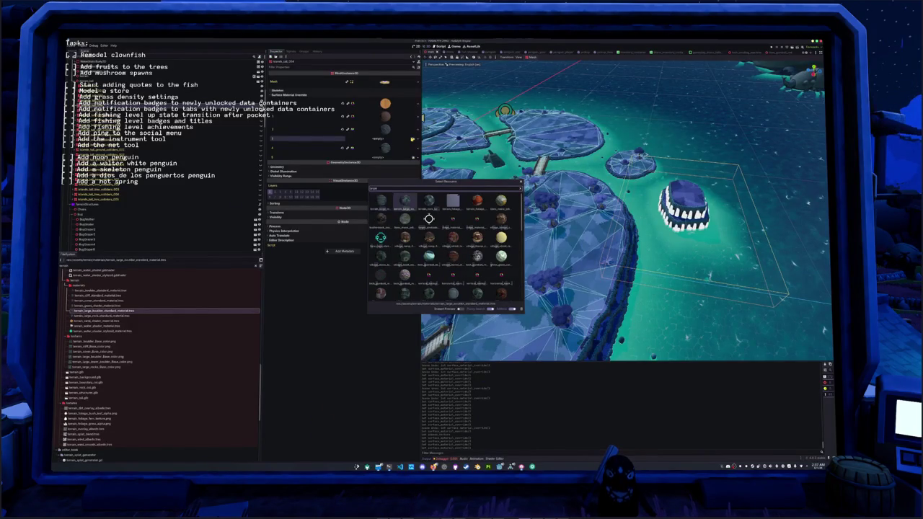
double_click(381, 200)
Step: Assign a material to the toothed island's override slot 2 and orbit the island cluster
click(682, 204)
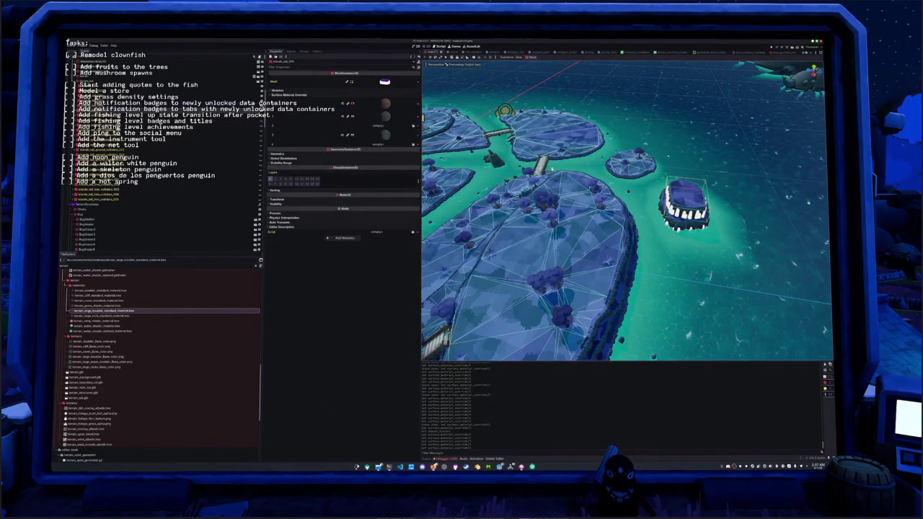
click(413, 126)
text(large_bould)
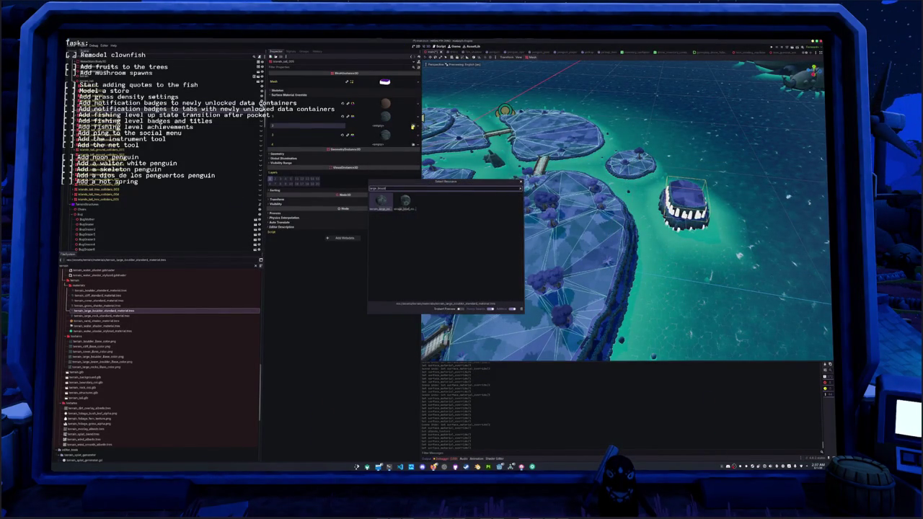
key(Return)
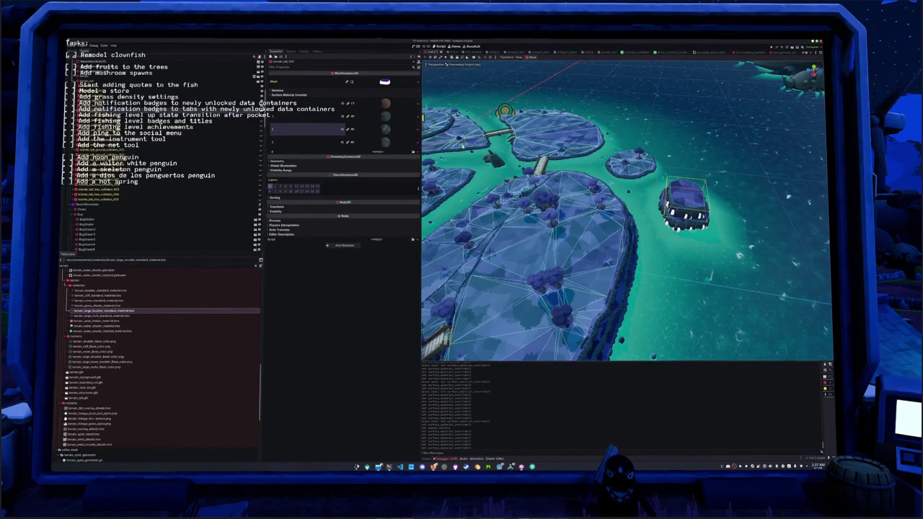
mouse_move(548, 231)
mouse_down()
mouse_move(577, 215)
mouse_move(453, 214)
mouse_move(537, 203)
mouse_up()
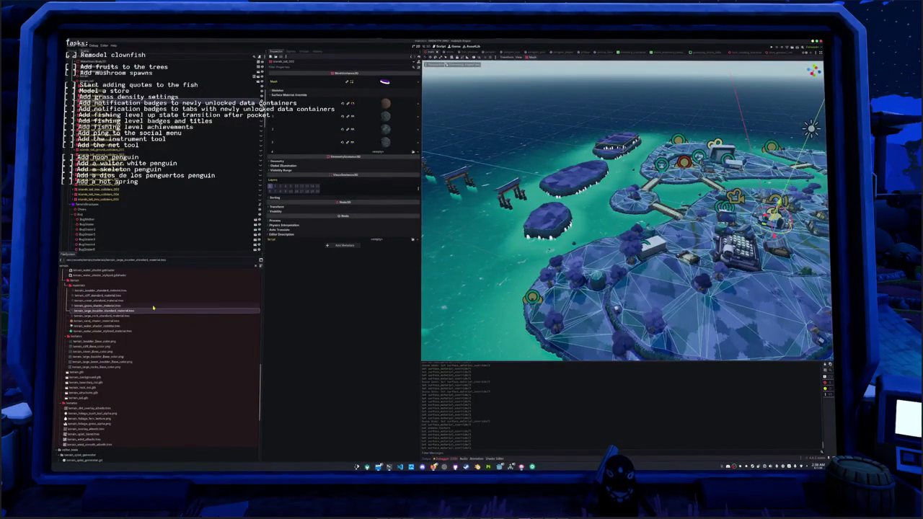
Step: Duplicate the boulder material as the brown boulder material with a new albedo texture
key(ctrl+d)
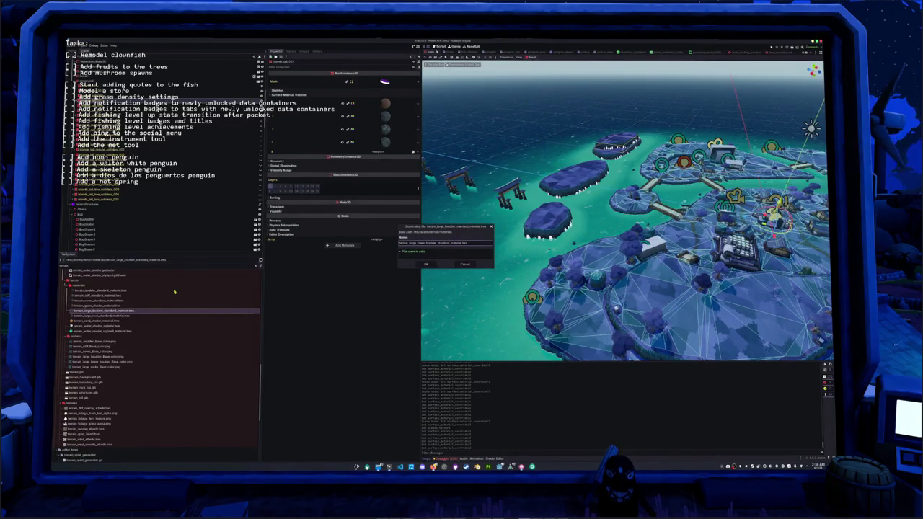
key(Return)
click(132, 316)
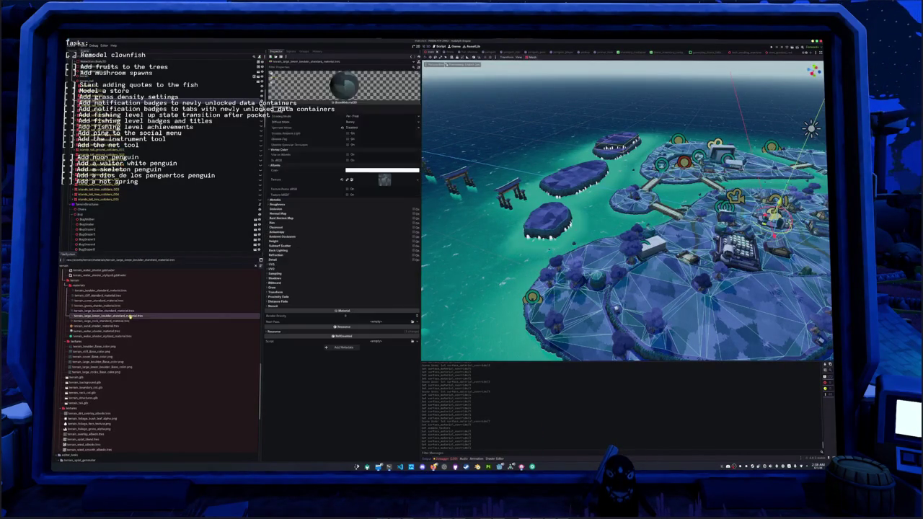
click(415, 181)
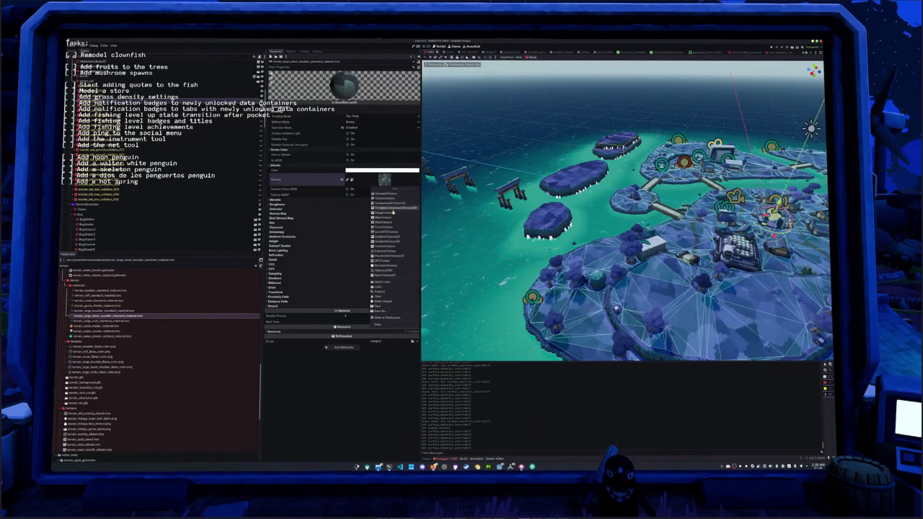
click(395, 276)
scroll(386, 284, down, 5)
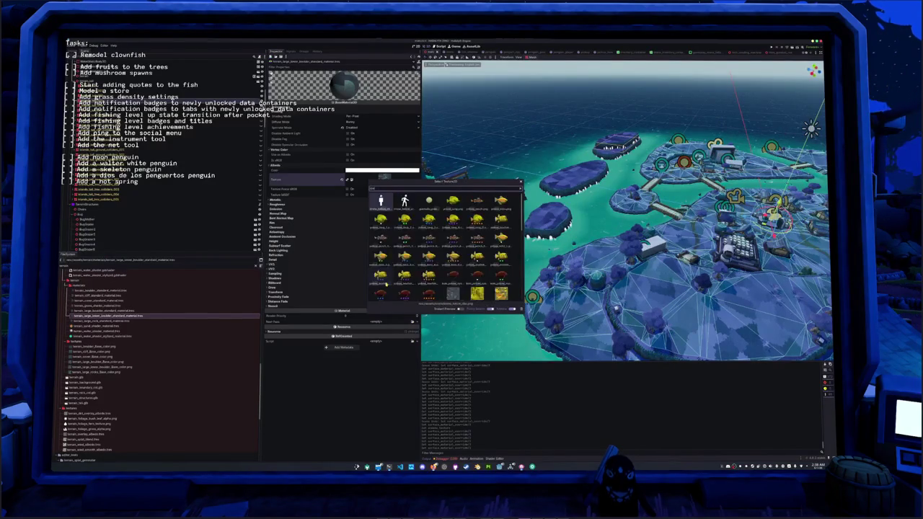
double_click(386, 284)
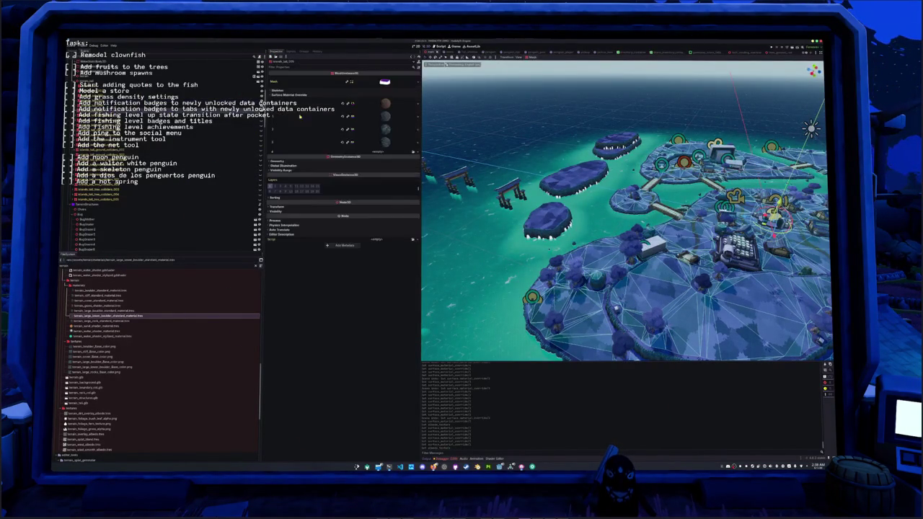
Step: Drag the new brown boulder material into the mesh's surface slot 0
click(409, 152)
drag(109, 316, 285, 246)
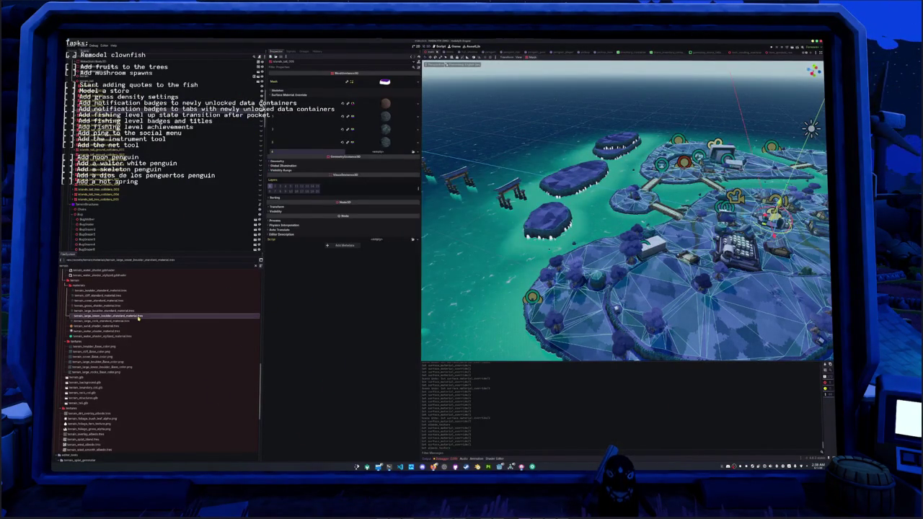
drag(374, 152, 386, 103)
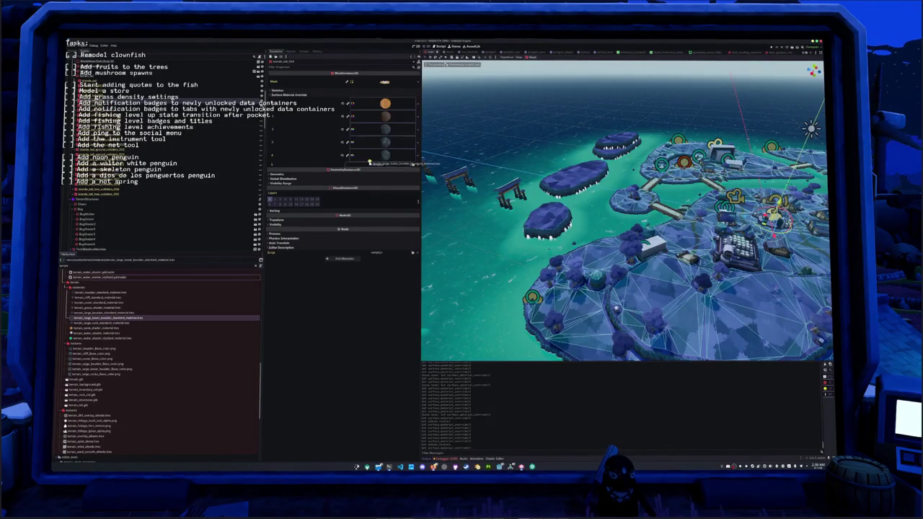
Step: Drop terrain_large_tower_boulder_standard_material.tres onto a surface slot of the five-surface island mesh
click(108, 224)
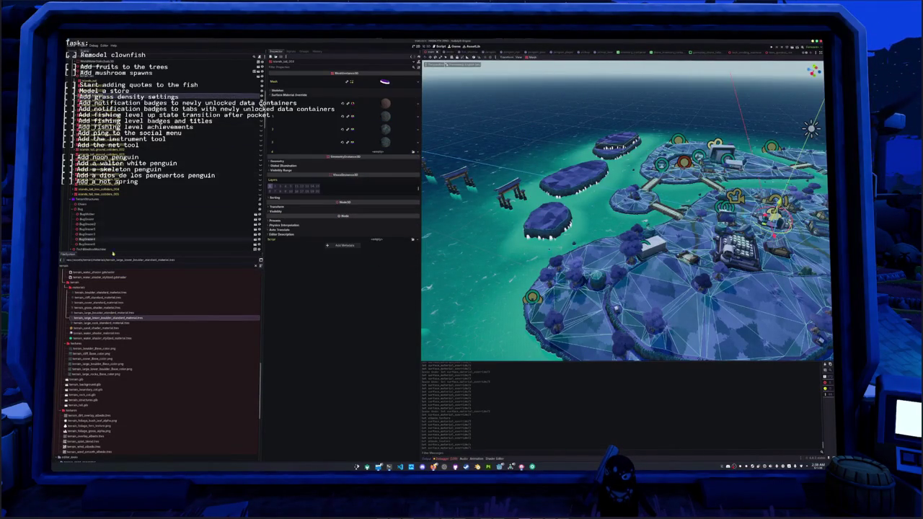
click(144, 91)
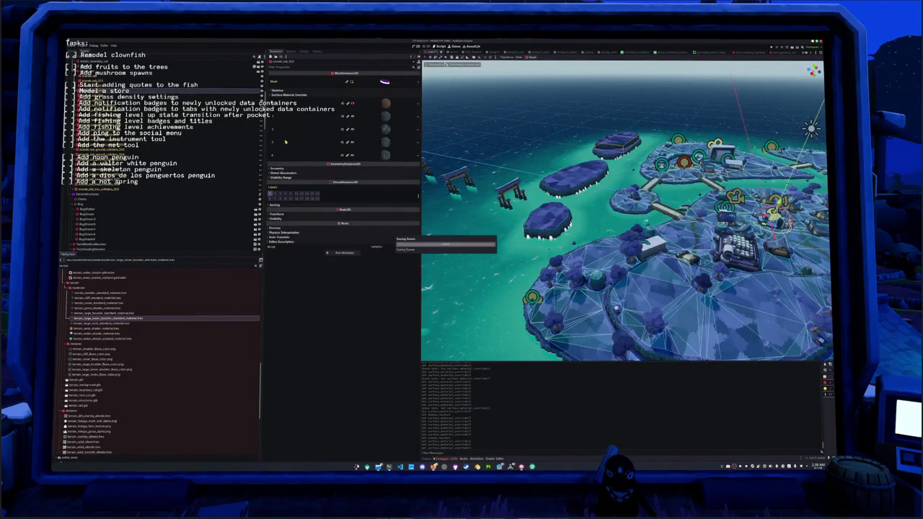
click(145, 85)
drag(104, 318, 355, 165)
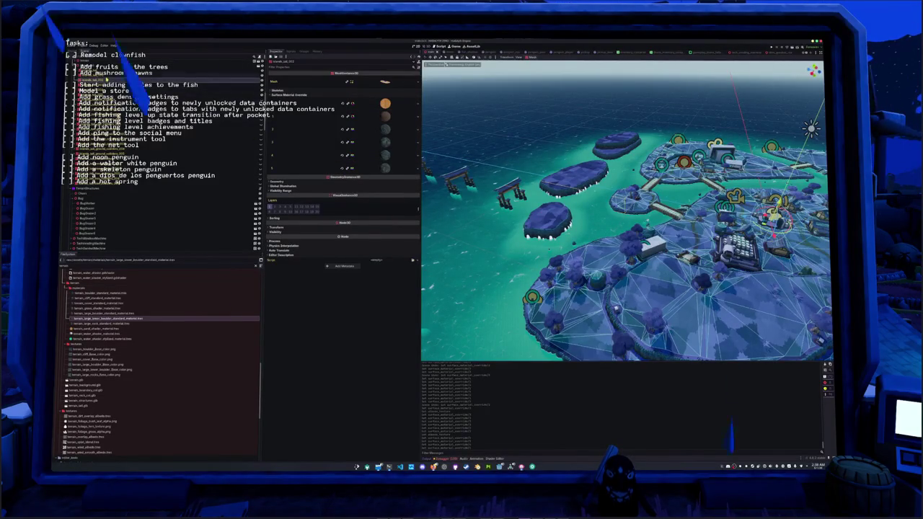
drag(112, 315, 370, 165)
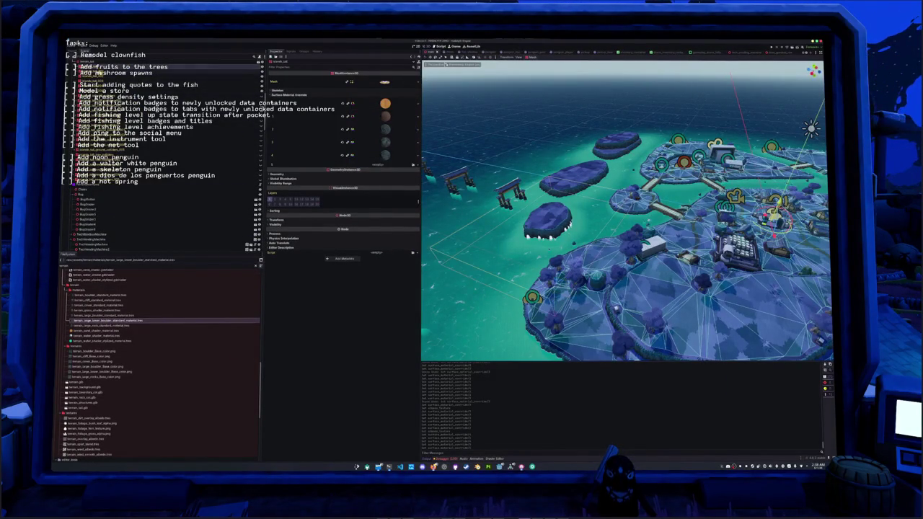
drag(99, 322, 316, 208)
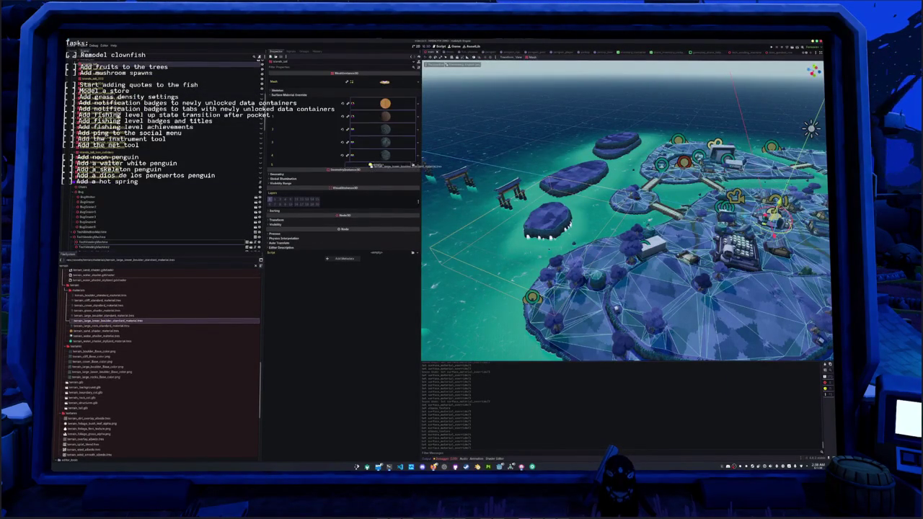
drag(369, 165, 369, 165)
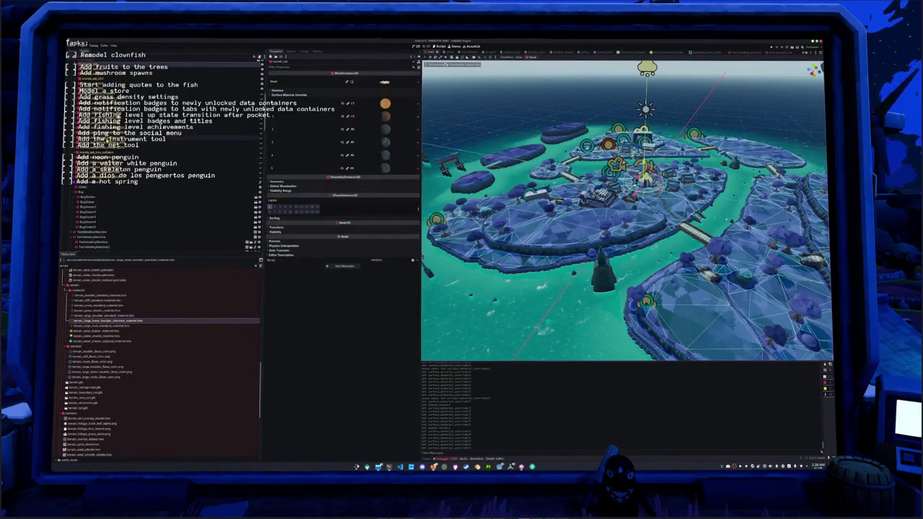
Step: Scroll the Scene tree and select a collision shape node
scroll(163, 155, down, 10)
scroll(162, 155, down, 10)
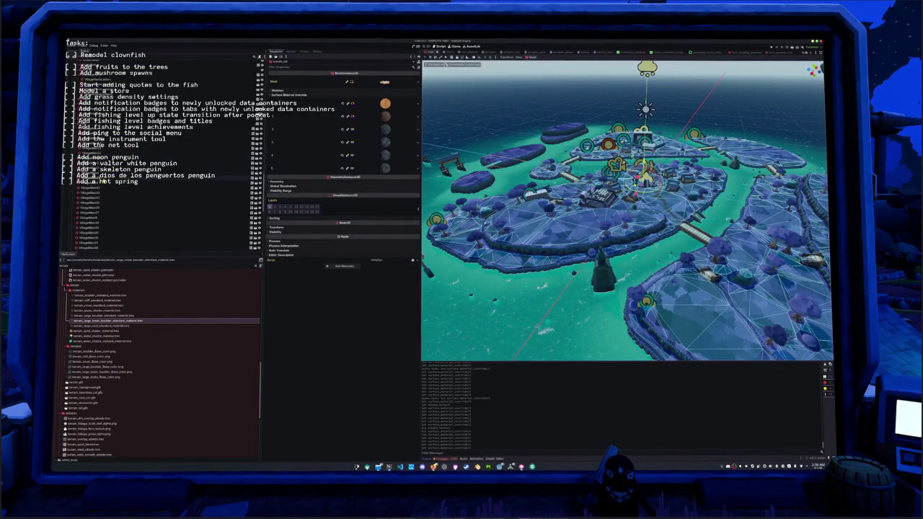
scroll(163, 194, down, 3)
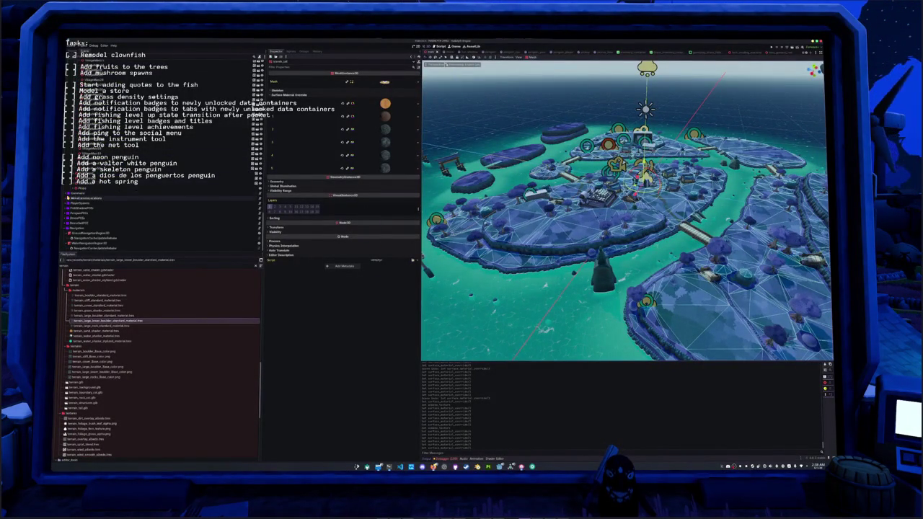
scroll(472, 230, down, 5)
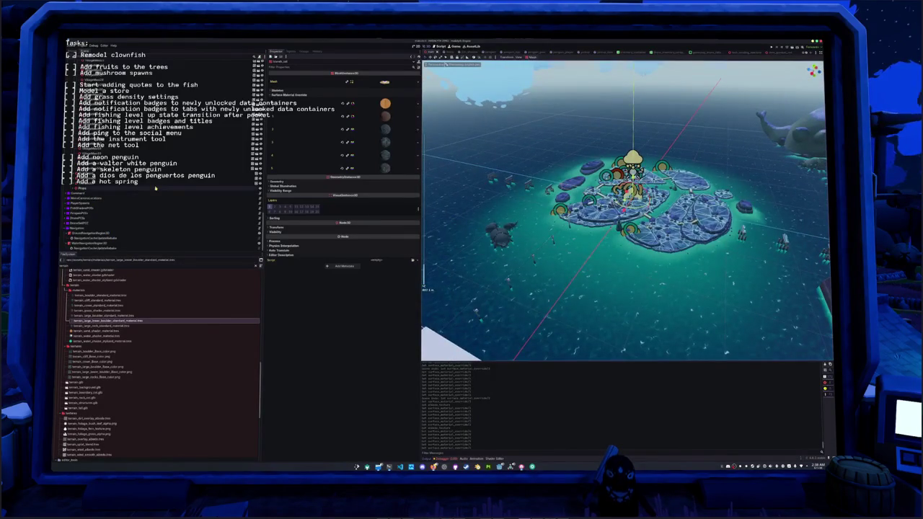
scroll(86, 153, up, 5)
scroll(85, 153, down, 5)
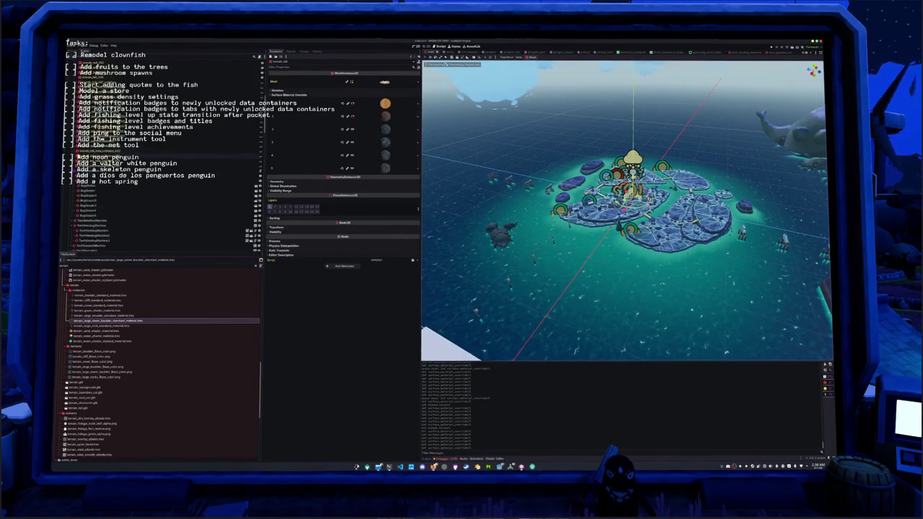
scroll(162, 187, down, 5)
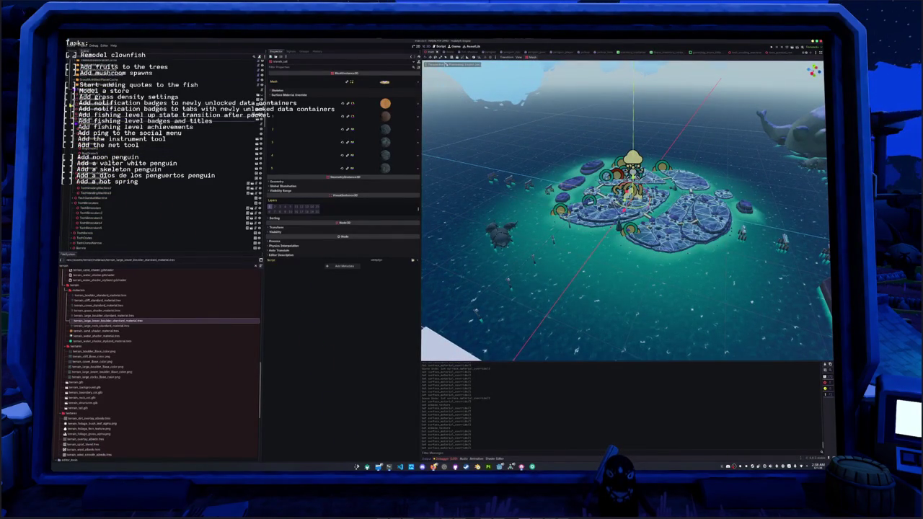
click(90, 222)
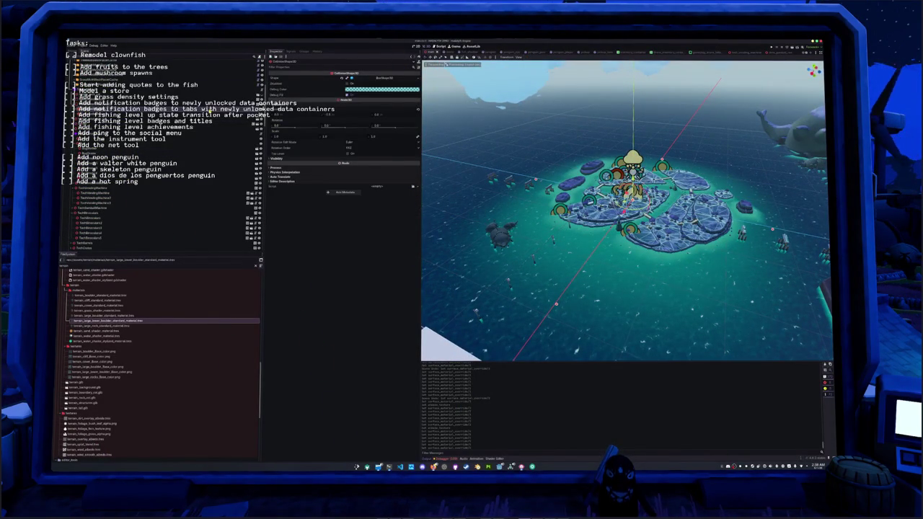
Step: Bake GroundNavigationRegion3D's navigation mesh and orbit to inspect the pale triangles over the islands
click(472, 240)
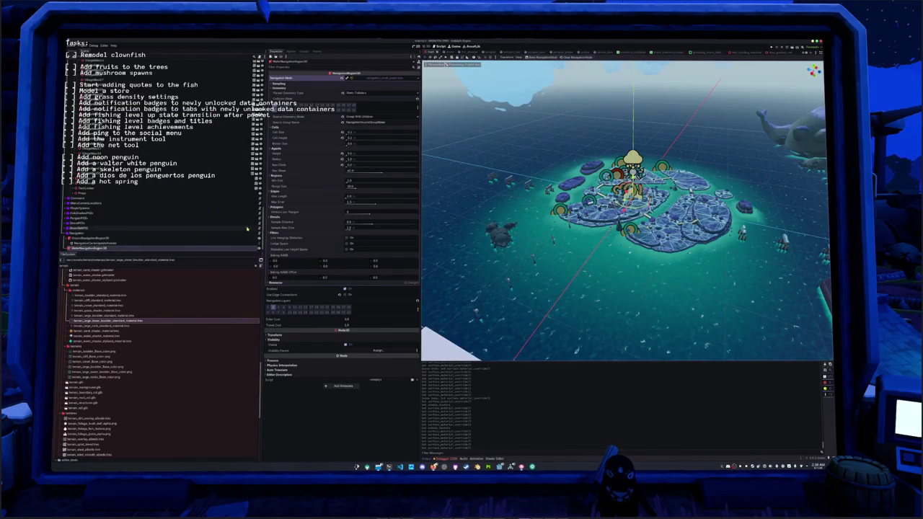
click(477, 293)
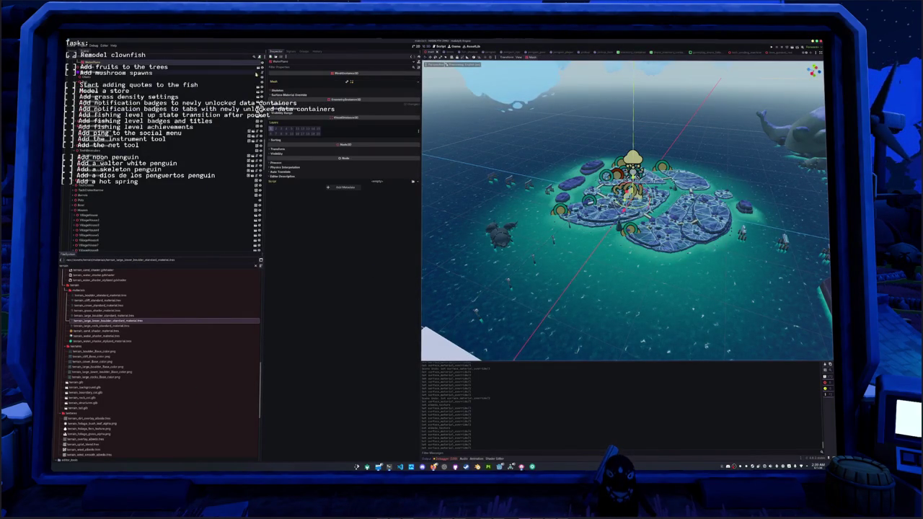
scroll(166, 216, down, 3)
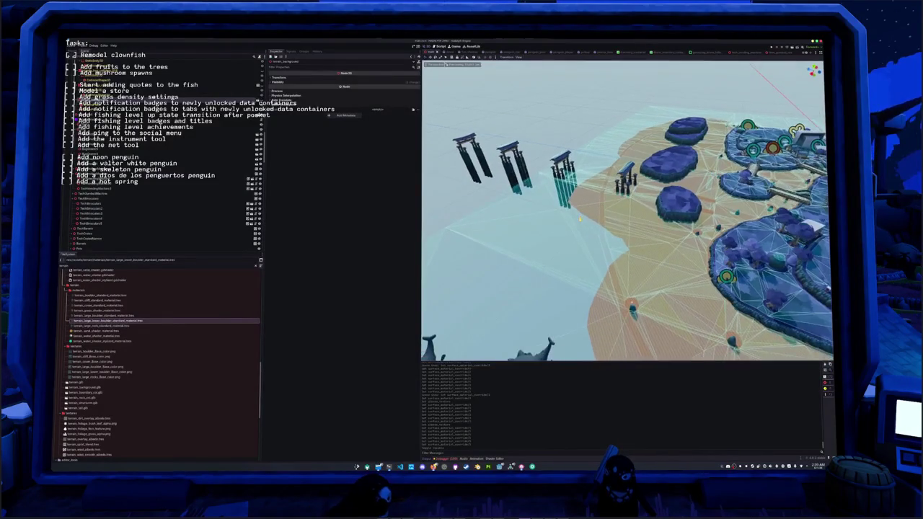
scroll(153, 215, up, 3)
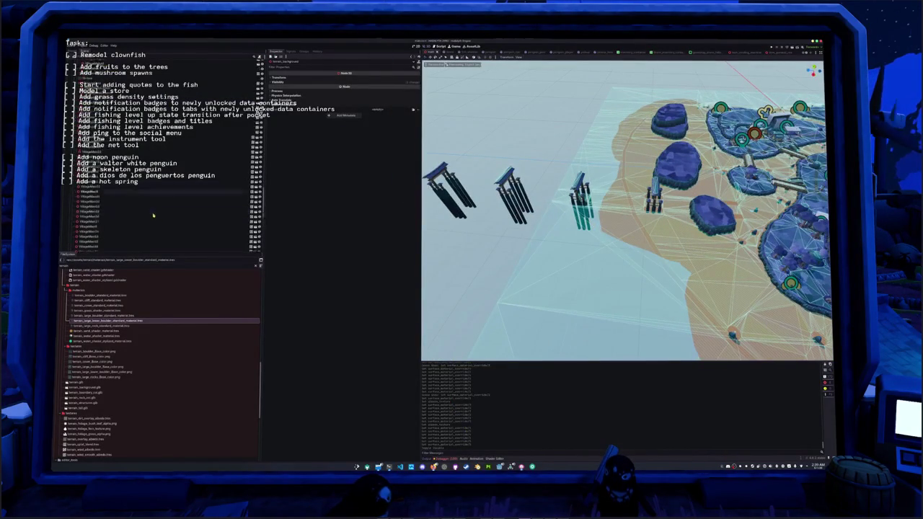
scroll(153, 215, down, 5)
click(101, 233)
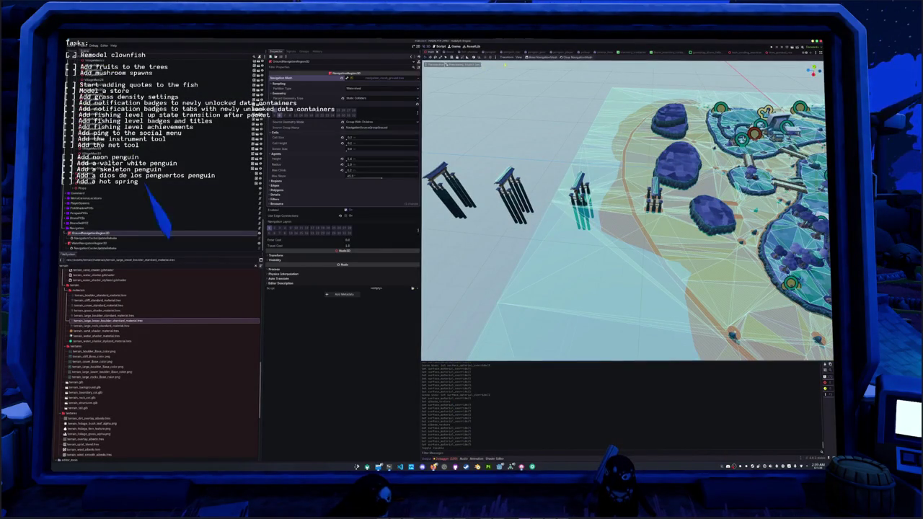
click(537, 58)
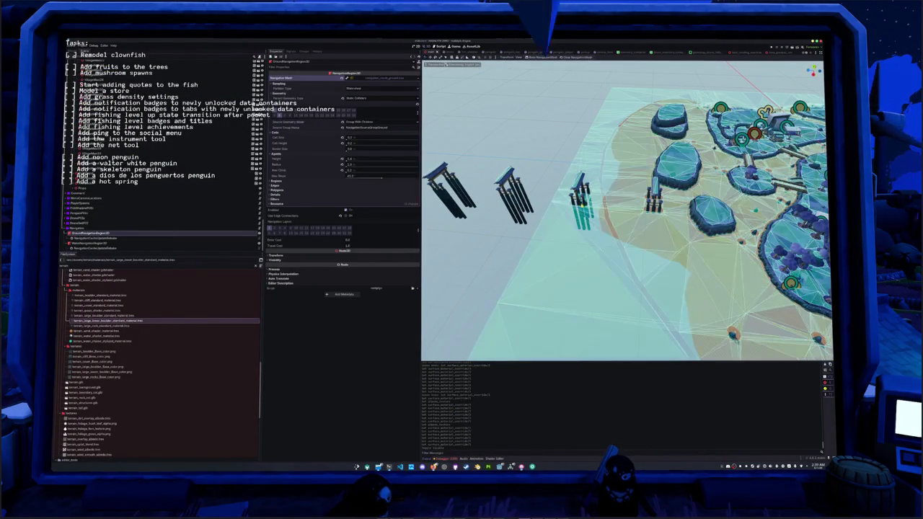
mouse_move(628, 209)
mouse_down()
mouse_move(497, 229)
mouse_move(570, 200)
mouse_up()
click(590, 263)
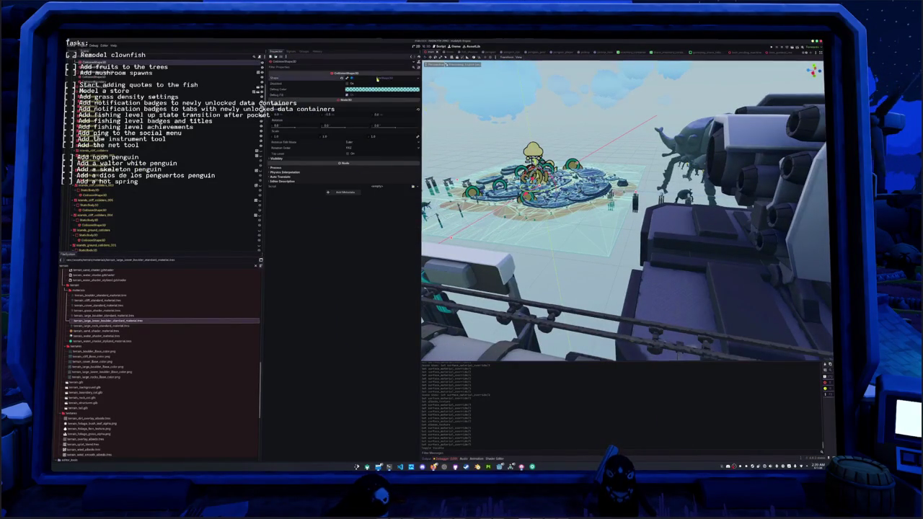
Step: Check a collision box's X size, then rebake the ground navigation mesh
click(377, 78)
click(301, 90)
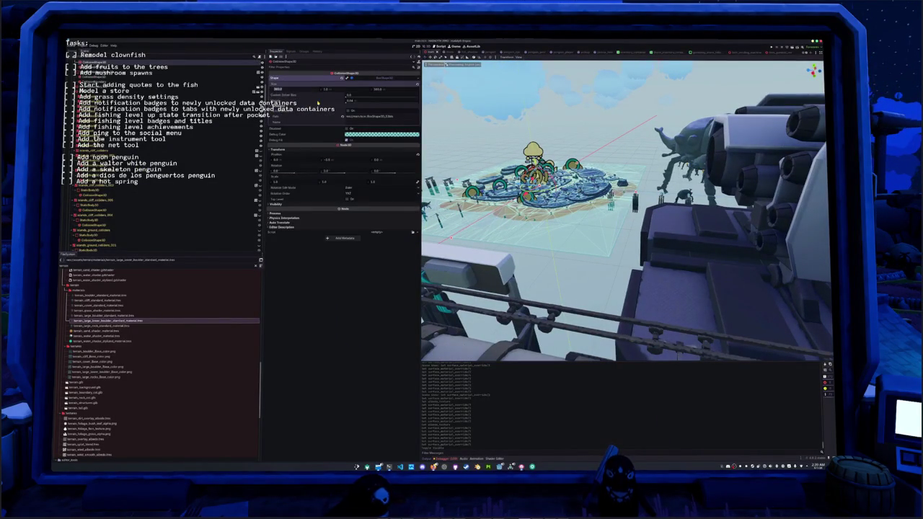
mouse_move(319, 106)
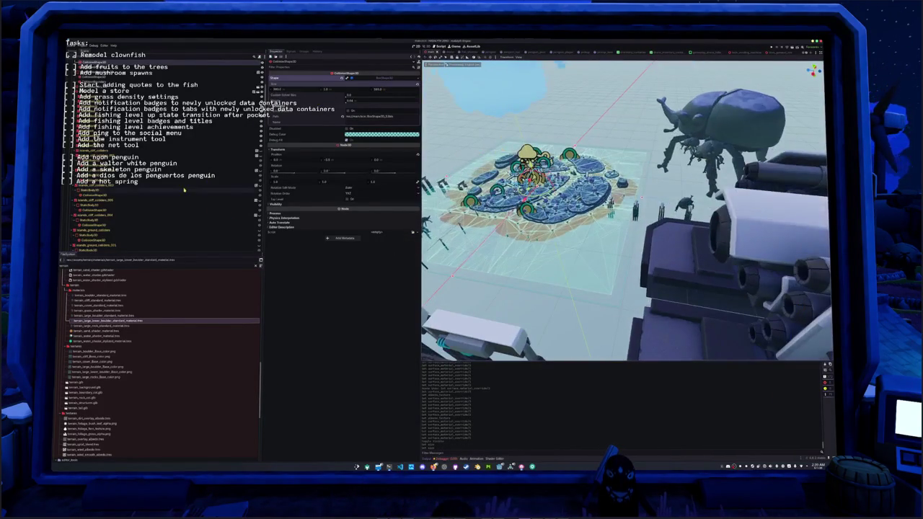
scroll(194, 175, down, 5)
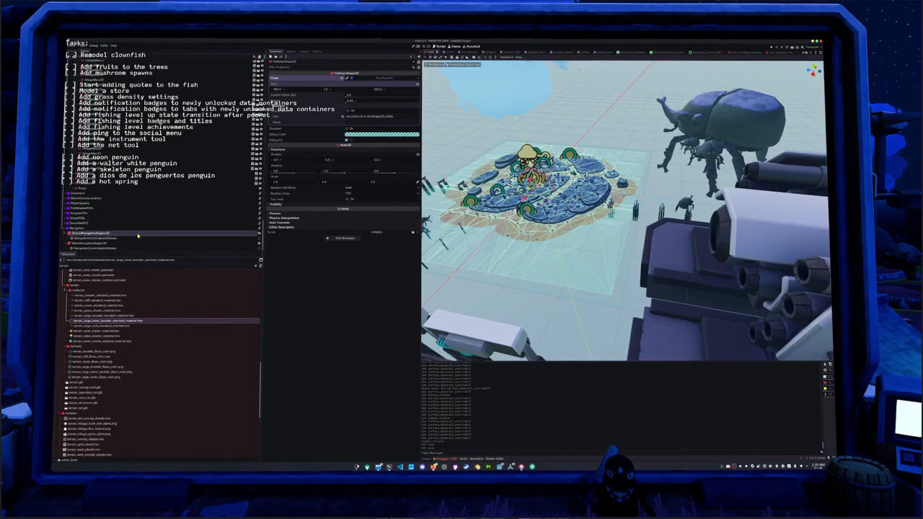
click(93, 233)
click(537, 58)
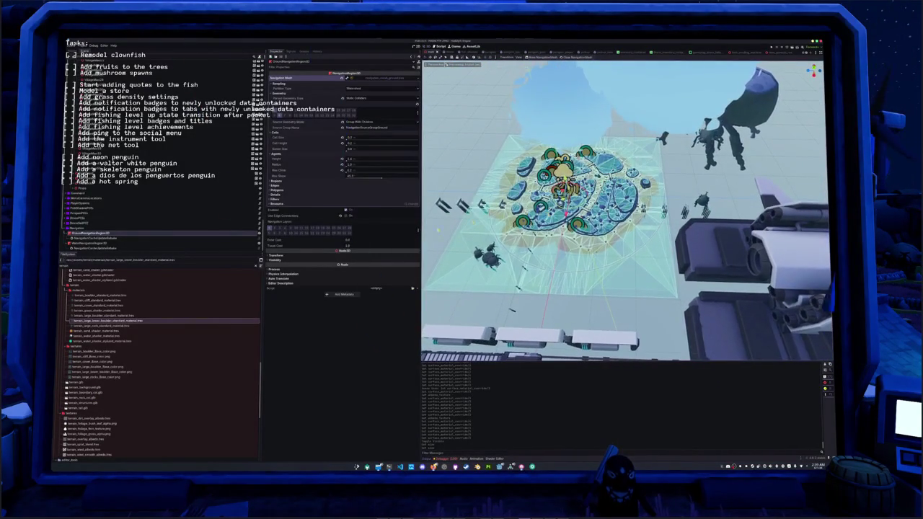
Step: Review the water and ground navigation region settings and an island collision box's size
click(141, 244)
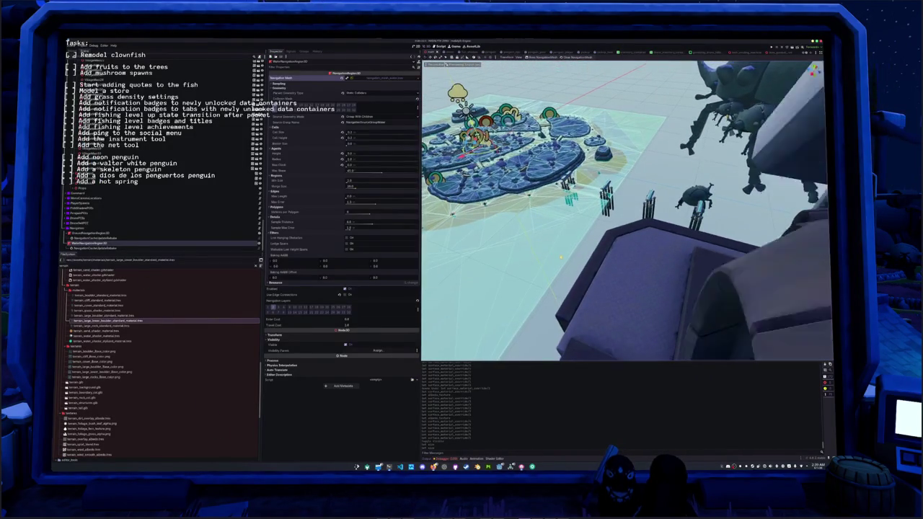
click(90, 234)
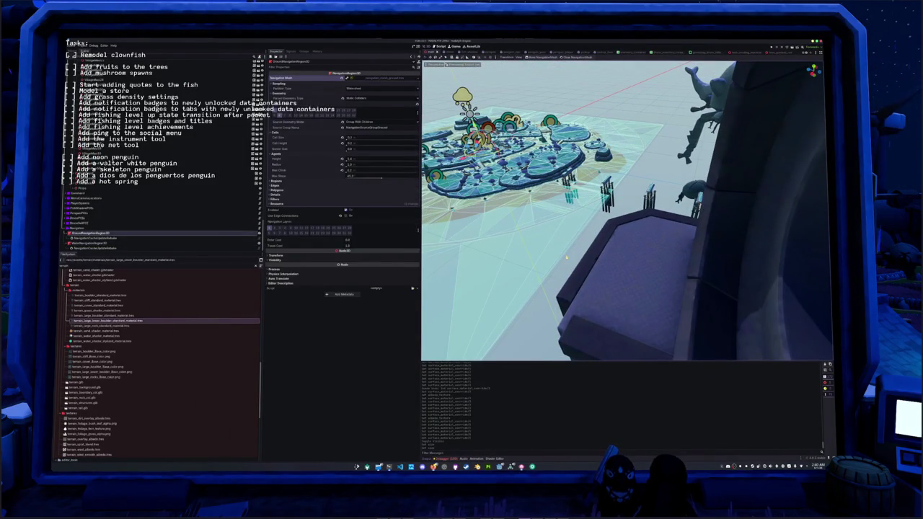
click(566, 257)
click(375, 77)
click(292, 89)
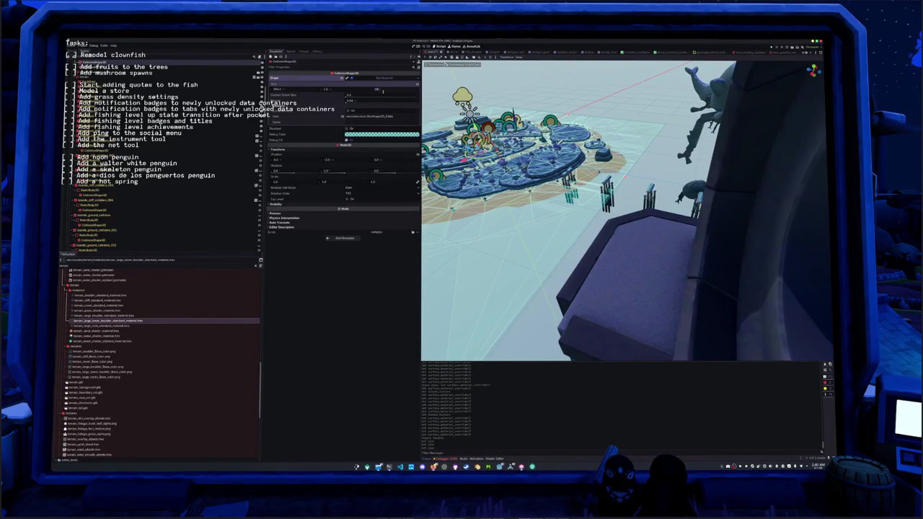
Step: Rebake GroundNavigationRegion3D again and fly the view low across the water to the pier house
scroll(628, 209, up, 5)
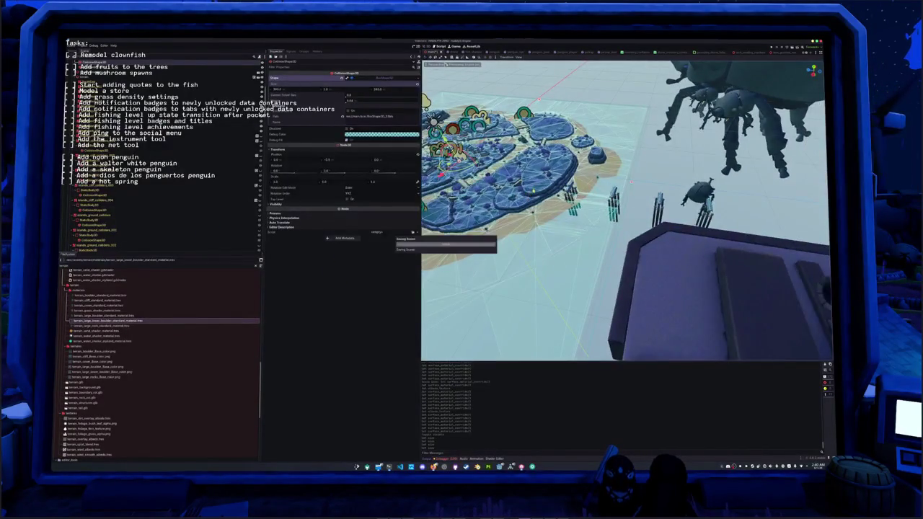
scroll(633, 170, up, 4)
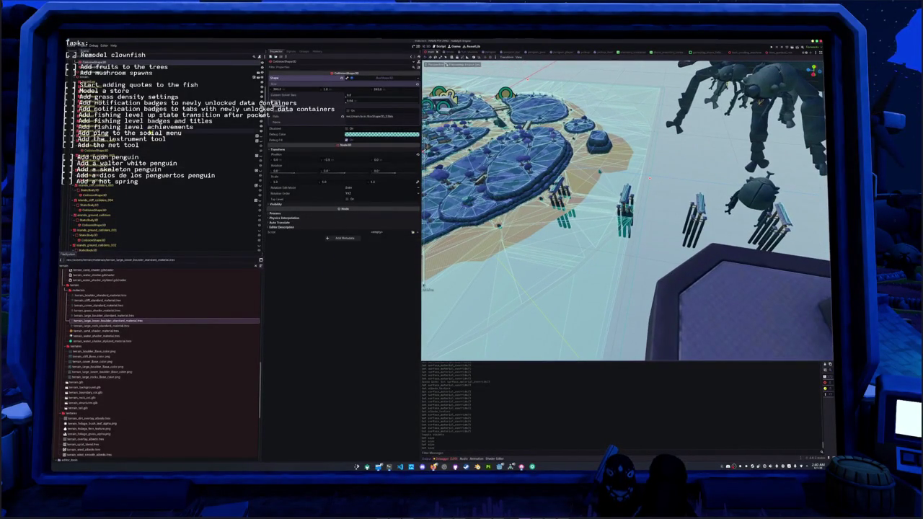
scroll(135, 235, down, 10)
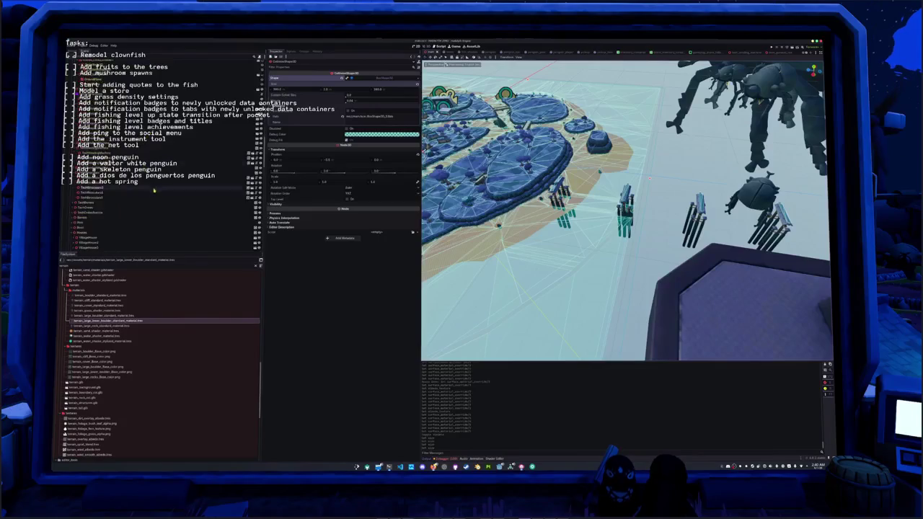
click(135, 235)
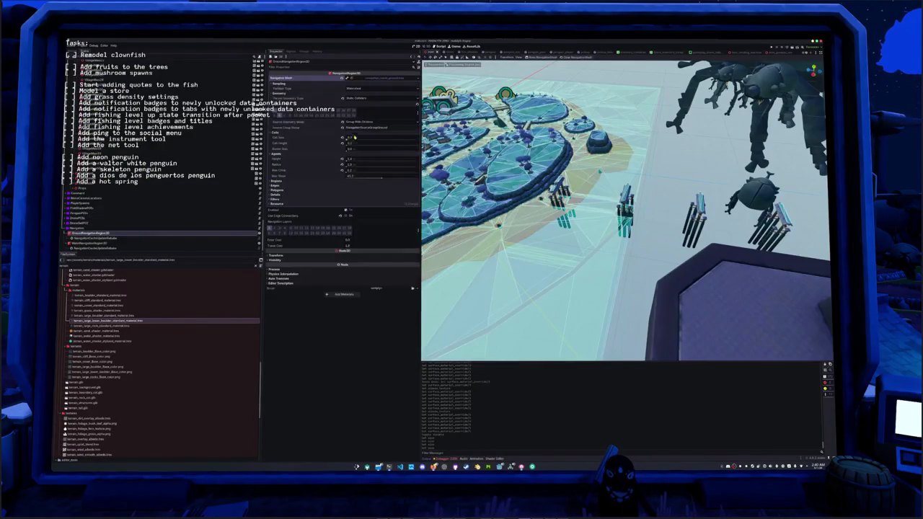
click(540, 58)
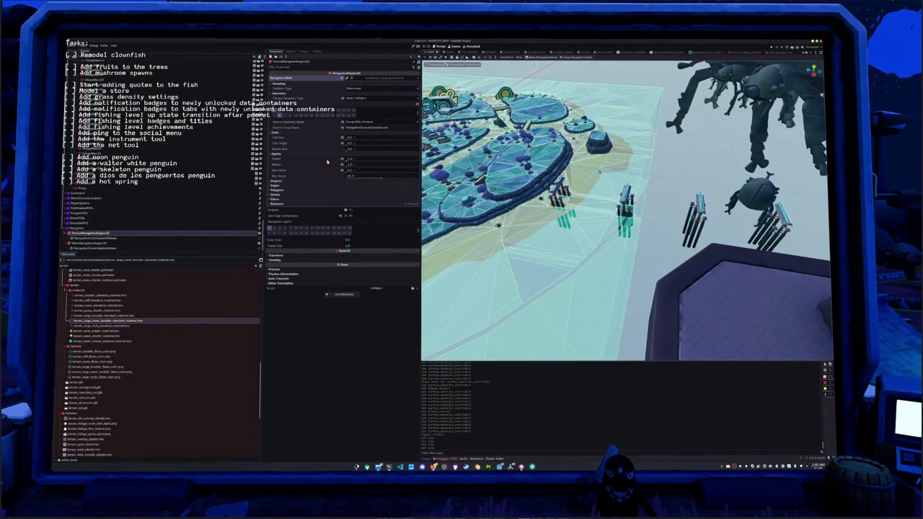
drag(634, 251, 548, 174)
click(487, 108)
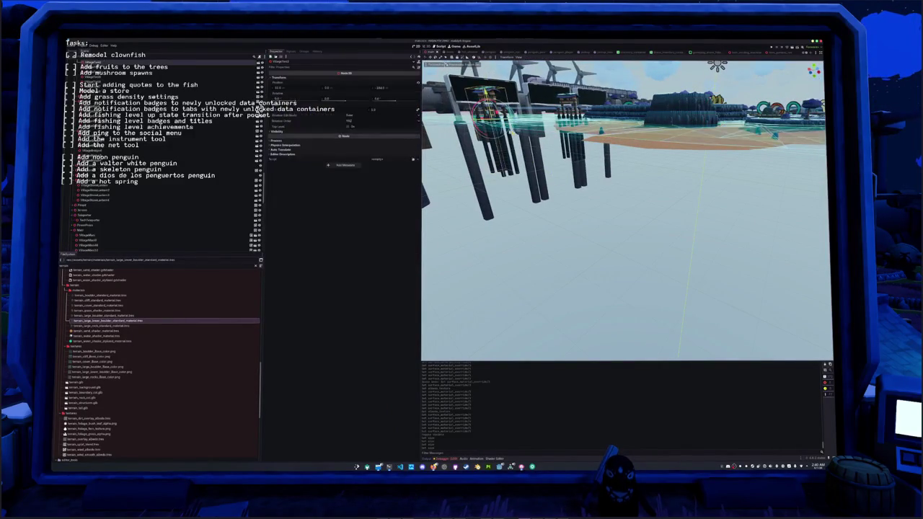
Step: Clear the command billboard selection and leave the ground navigation region deselected
click(530, 136)
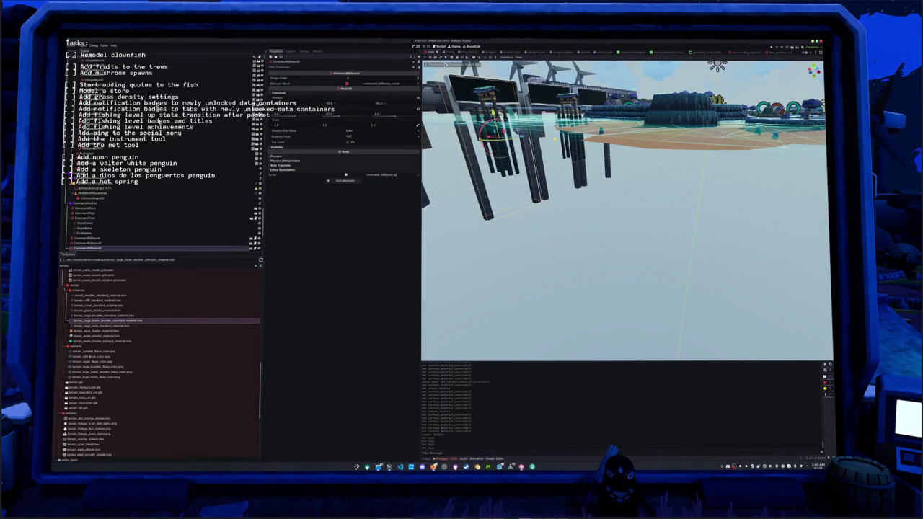
key(Escape)
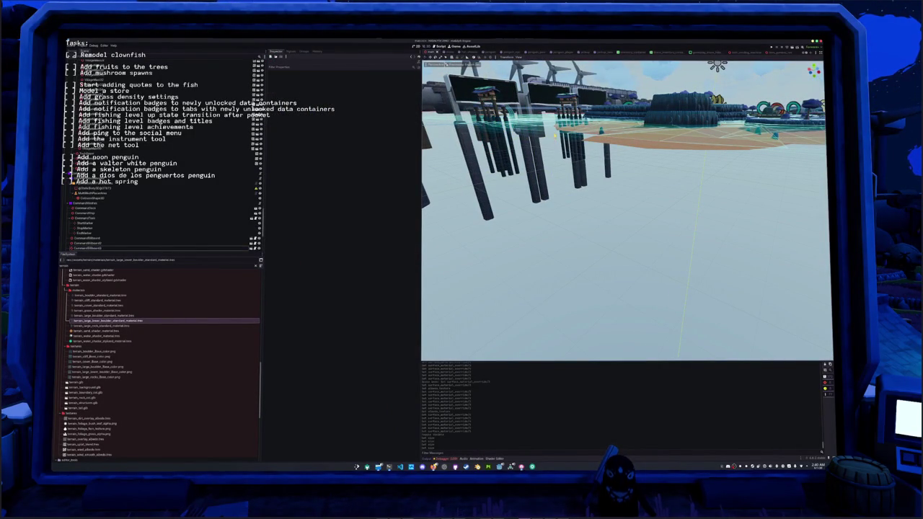
scroll(623, 209, up, 3)
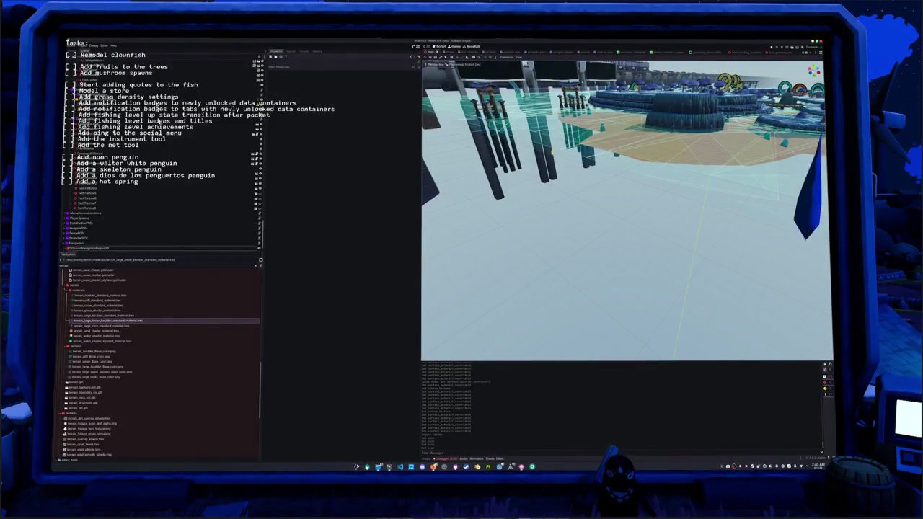
scroll(624, 209, up, 3)
scroll(579, 176, up, 2)
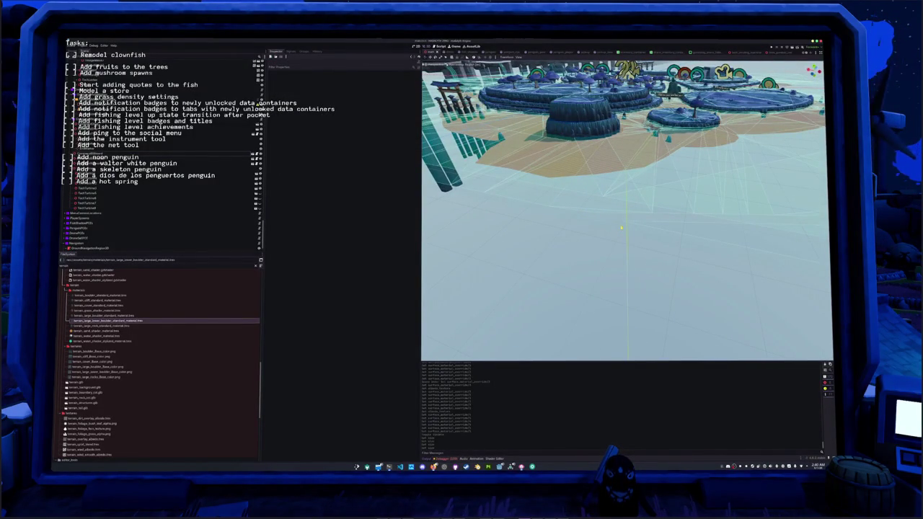
click(623, 213)
click(615, 222)
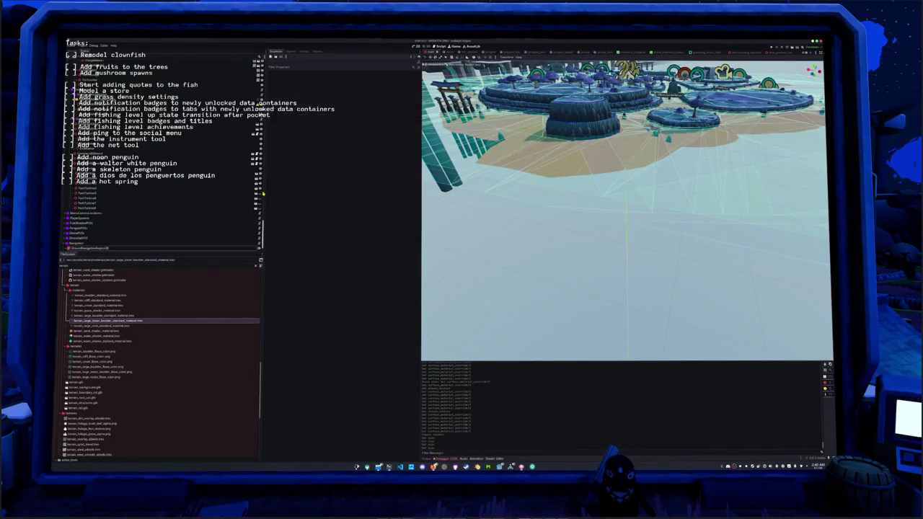
Step: Select an island CollisionShape3D and open its Size field showing 300.0
scroll(159, 217, down, 3)
scroll(159, 217, down, 5)
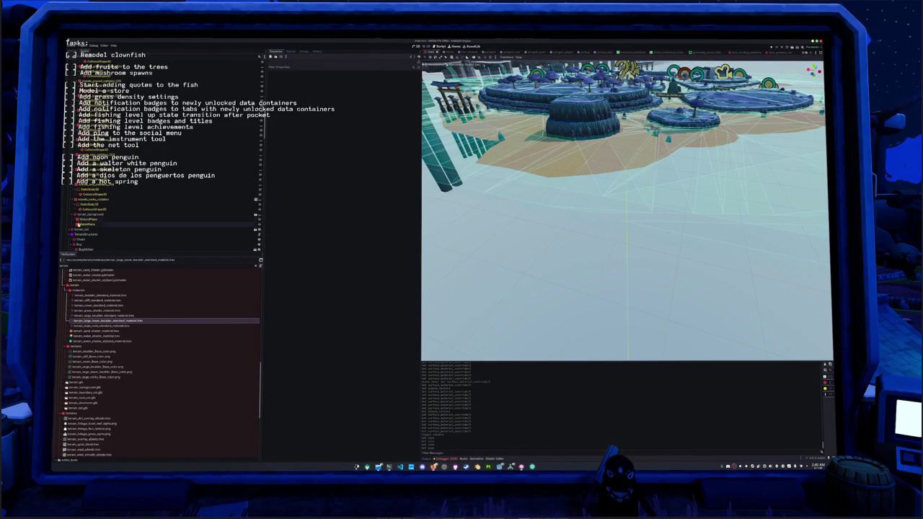
scroll(79, 230, down, 5)
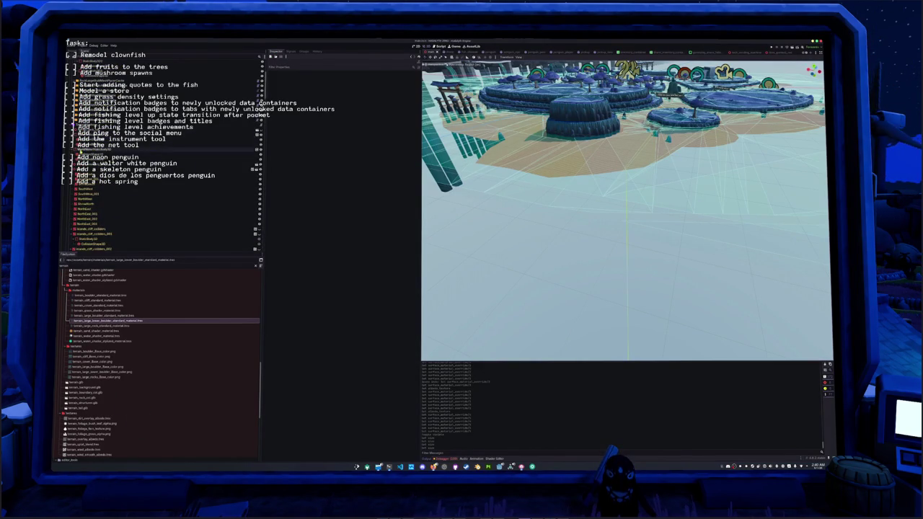
click(145, 155)
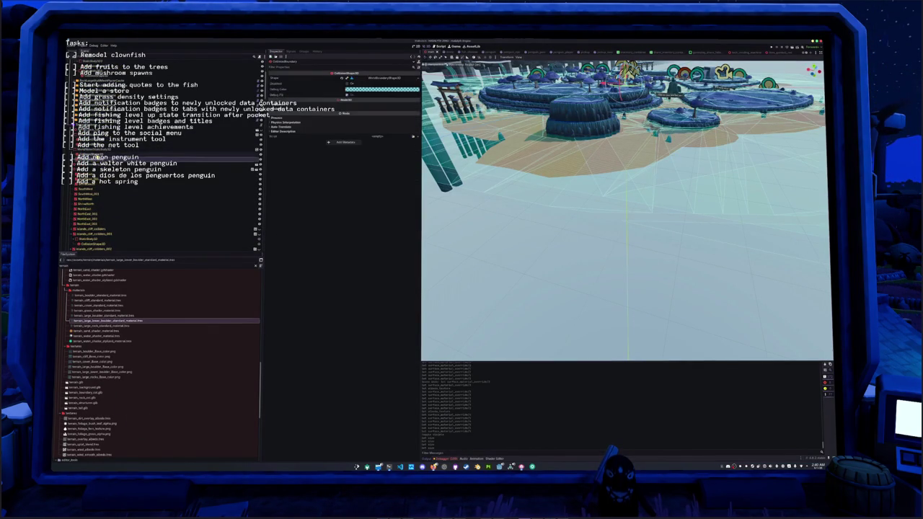
click(388, 89)
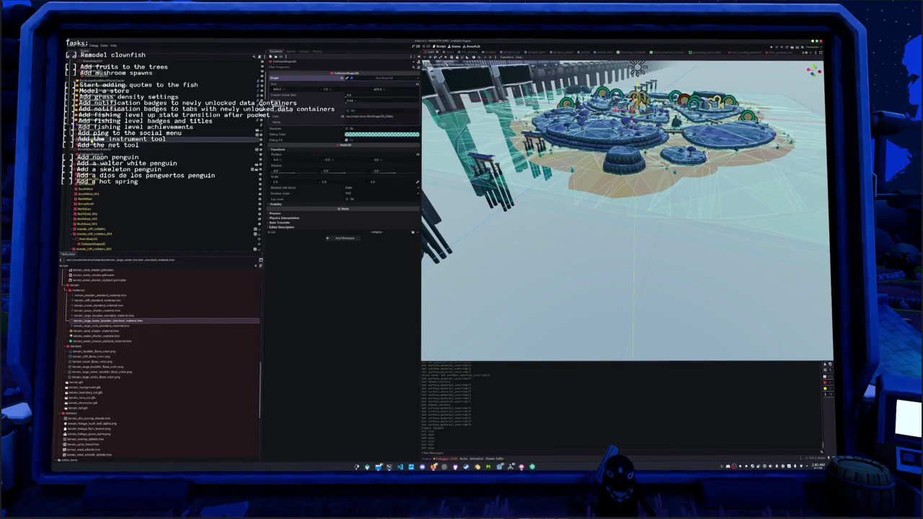
Step: Check two collision nodes, then rebake the GroundNavigationRegion3D navigation mesh
click(93, 135)
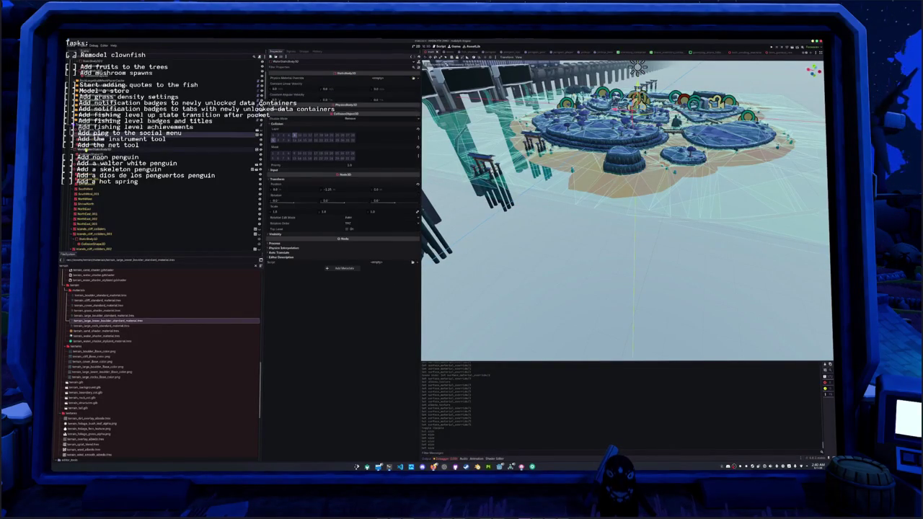
click(94, 149)
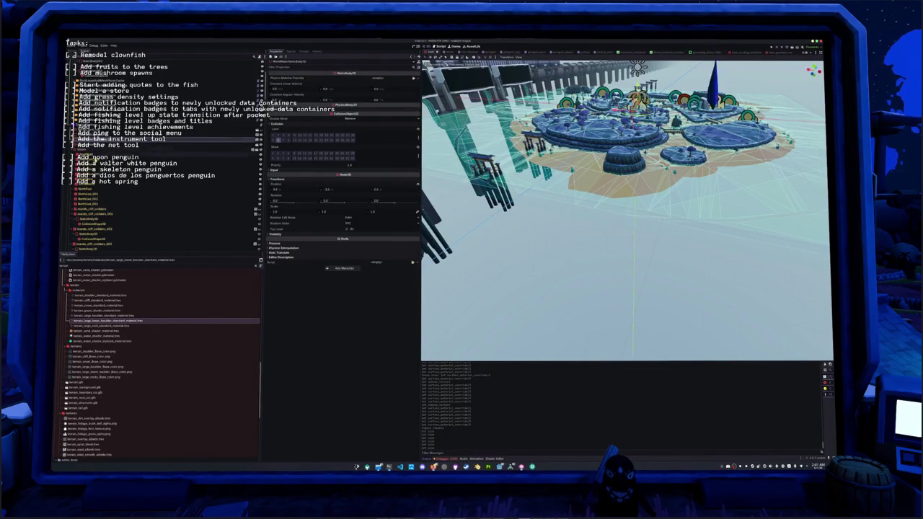
scroll(161, 186, down, 10)
scroll(161, 185, down, 5)
click(94, 233)
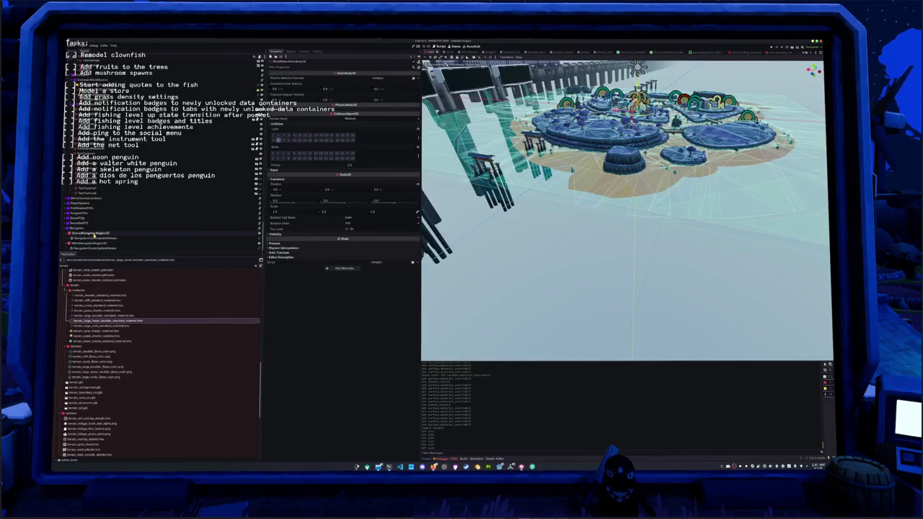
click(540, 58)
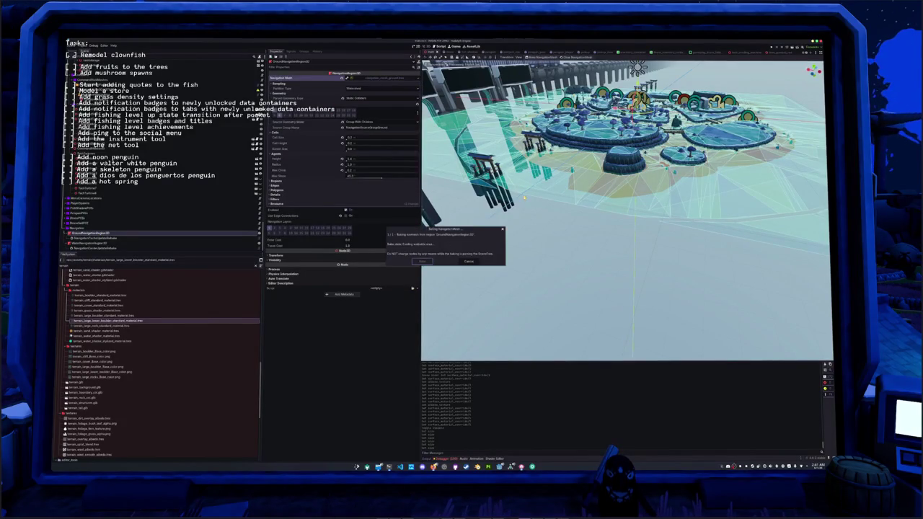
Step: Rebake the WaterNavigationRegion3D navigation mesh
scroll(625, 209, up, 5)
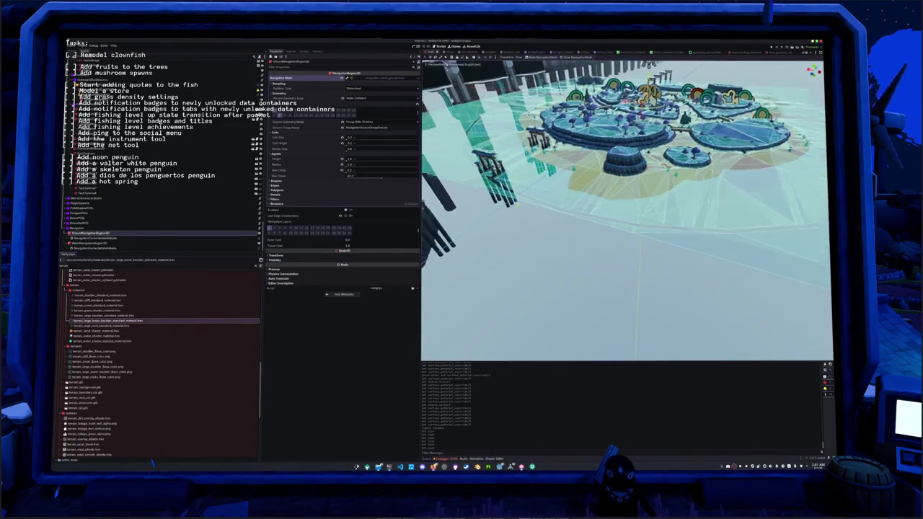
drag(480, 214, 483, 192)
scroll(483, 192, up, 2)
click(123, 241)
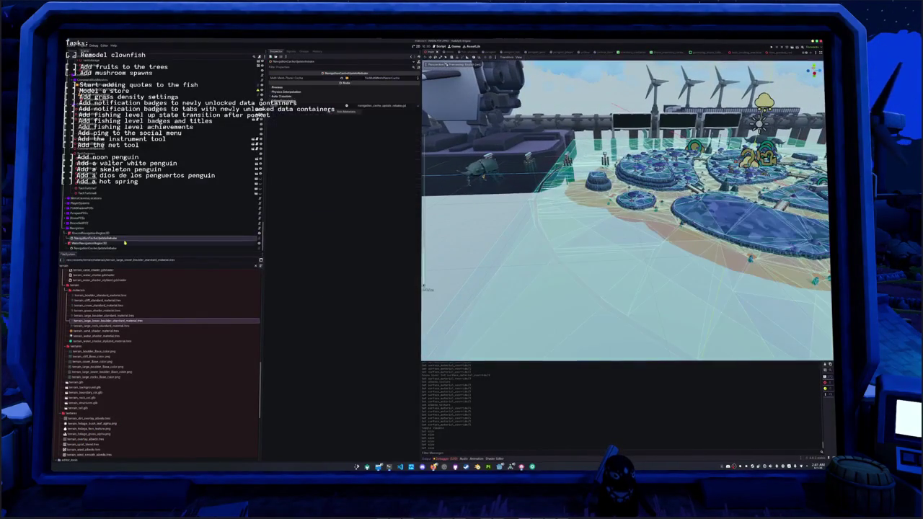
click(541, 57)
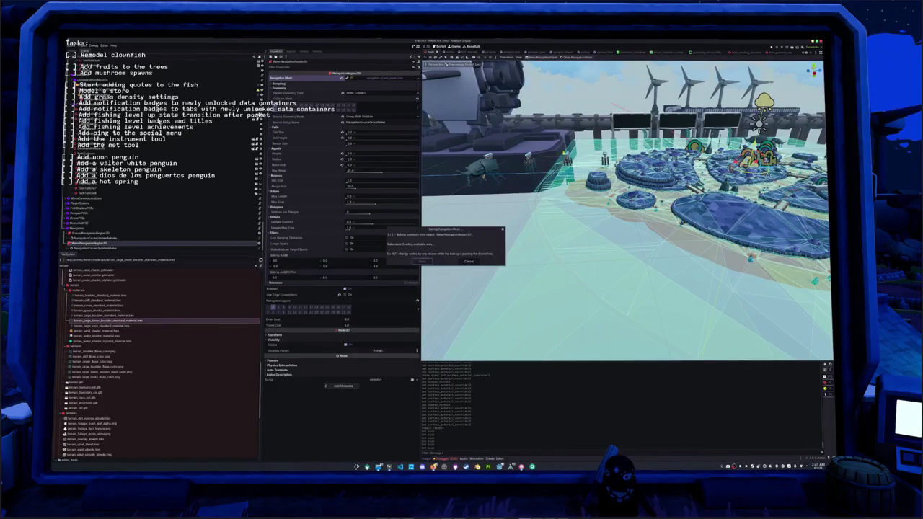
Step: Orbit closer to inspect the baked navmesh from above and select a terrain collision shape
mouse_move(505, 217)
mouse_down()
mouse_move(512, 206)
mouse_move(537, 210)
mouse_move(474, 189)
mouse_move(534, 224)
mouse_up()
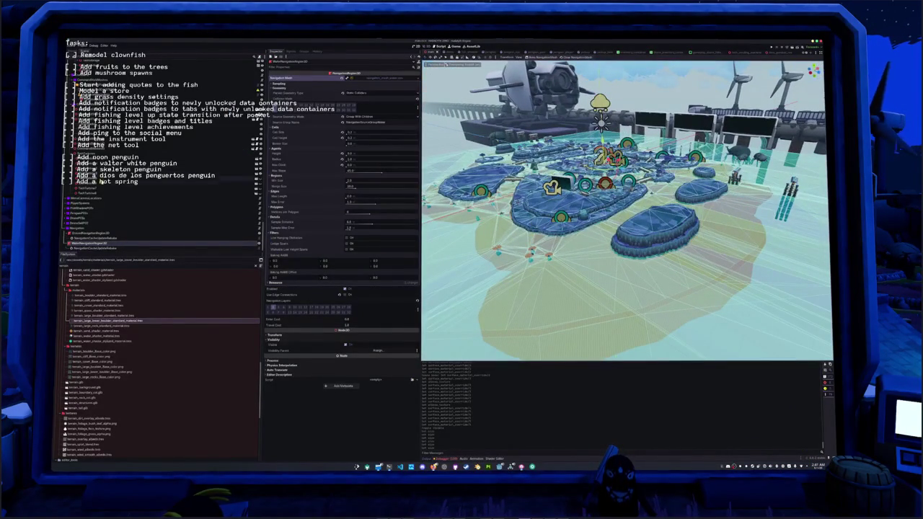
scroll(162, 217, up, 5)
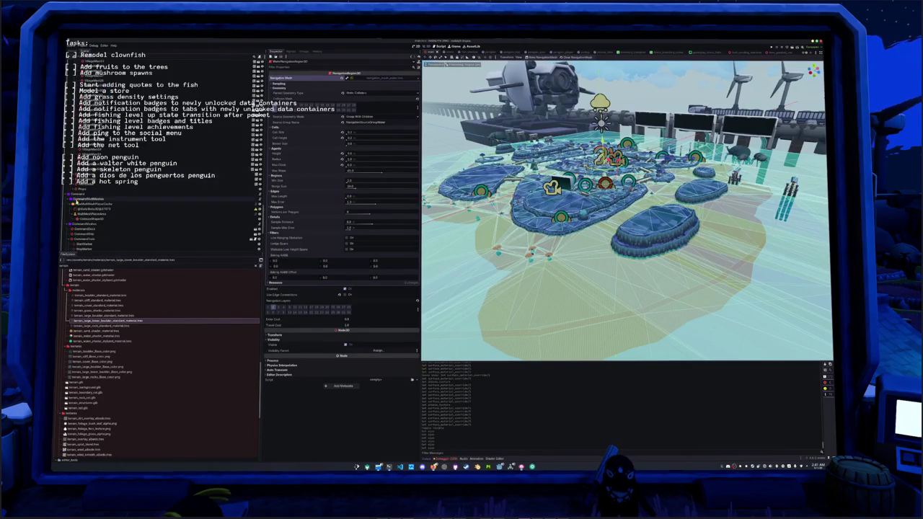
scroll(162, 209, down, 5)
scroll(162, 202, down, 5)
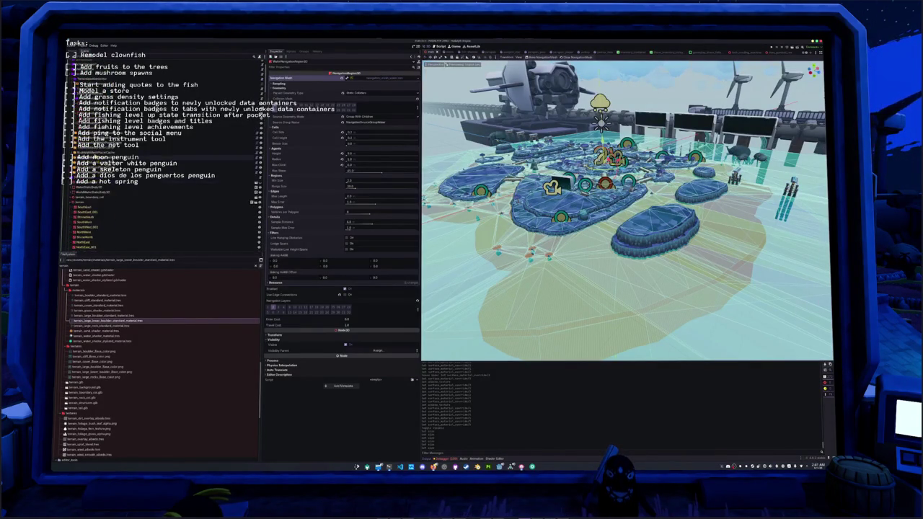
scroll(162, 209, up, 1)
click(144, 143)
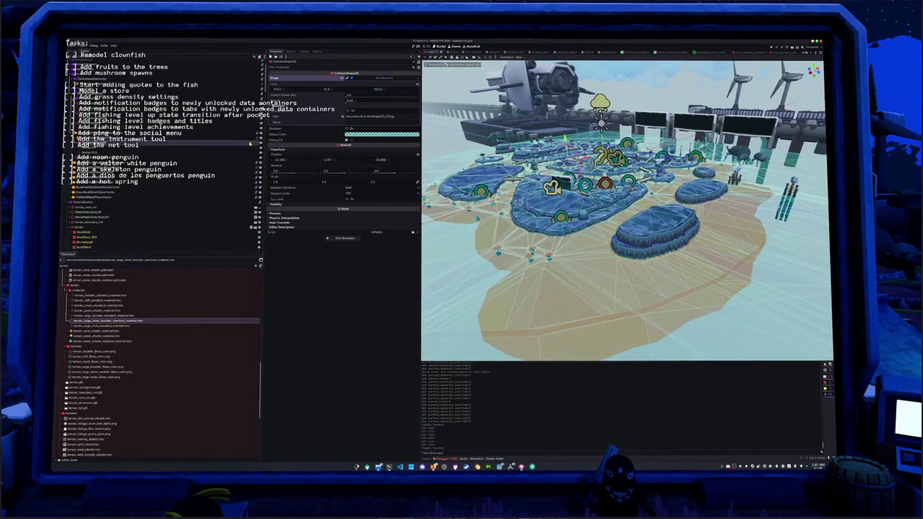
scroll(626, 209, up, 3)
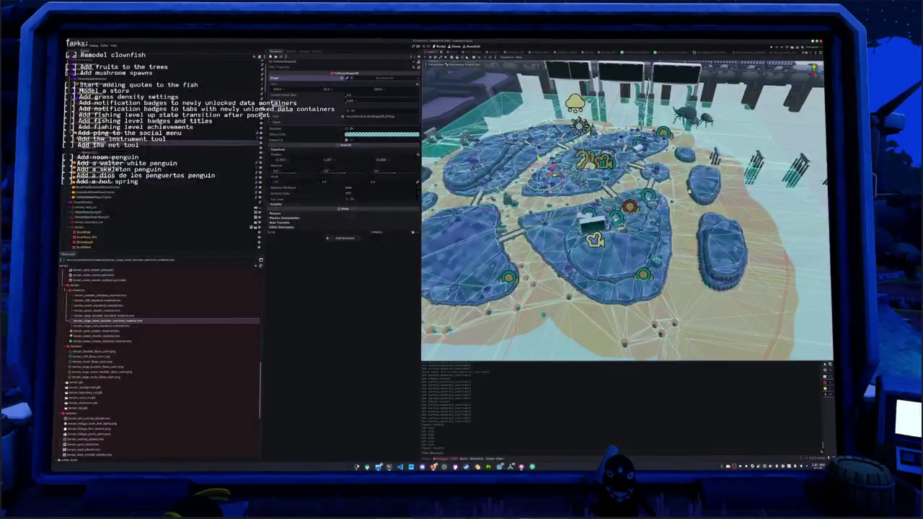
Step: Move the large collision box over the islands and widen its size to about 153 in top view
drag(556, 186, 555, 172)
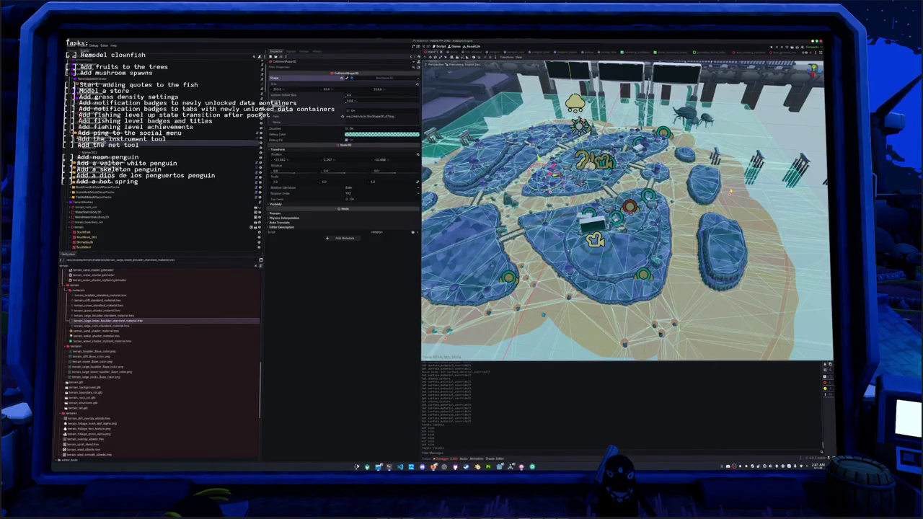
key(KP_7)
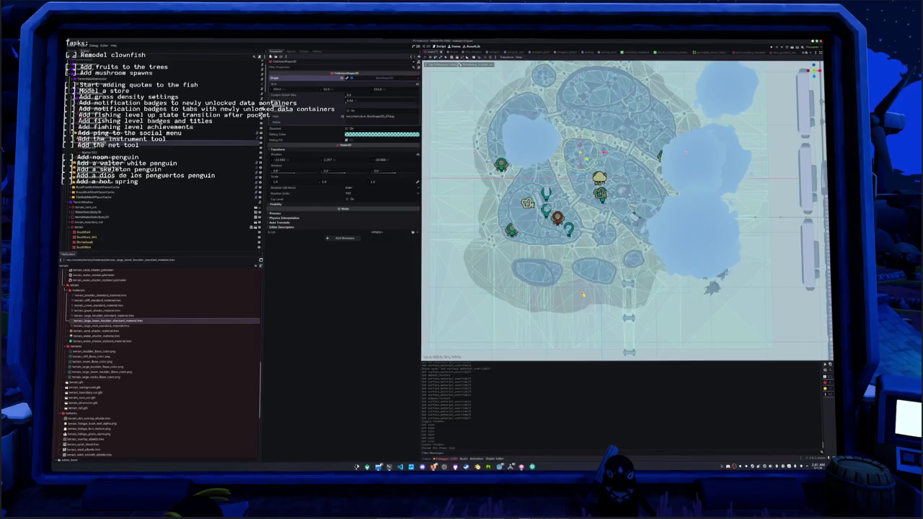
scroll(628, 209, down, 3)
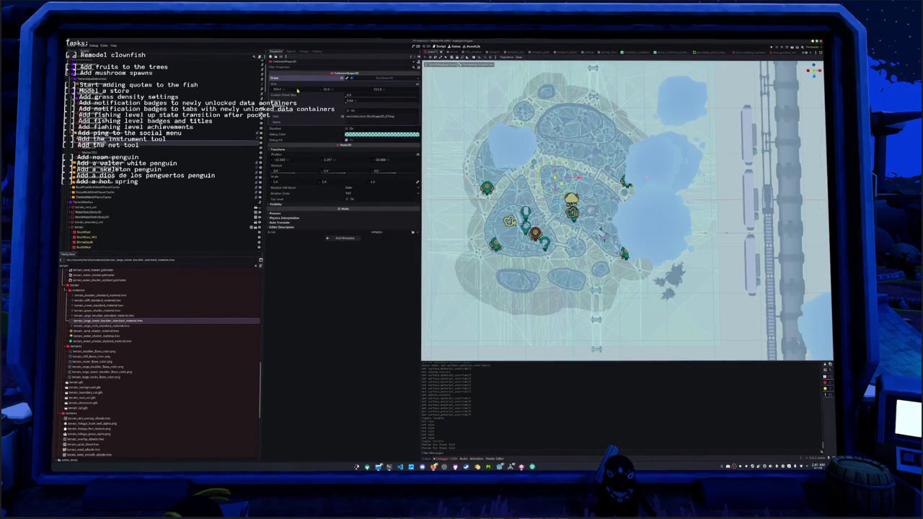
drag(383, 91, 386, 91)
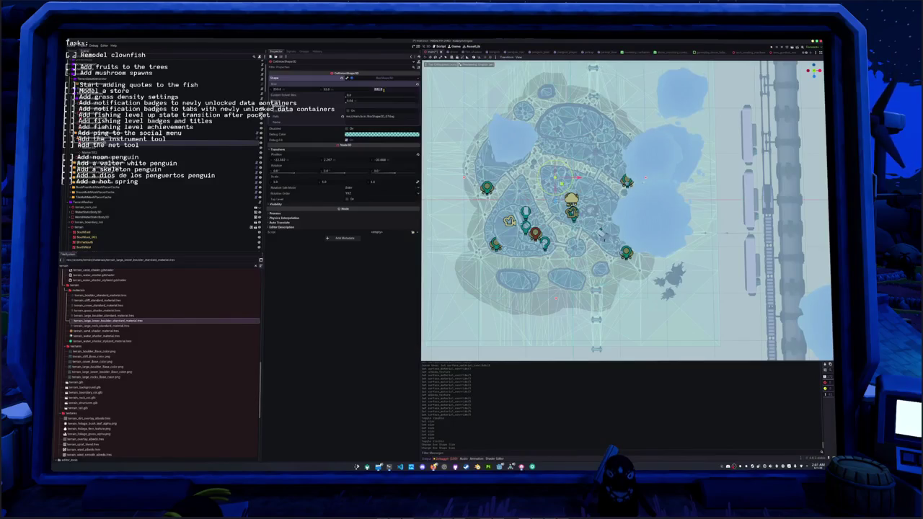
drag(383, 90, 385, 90)
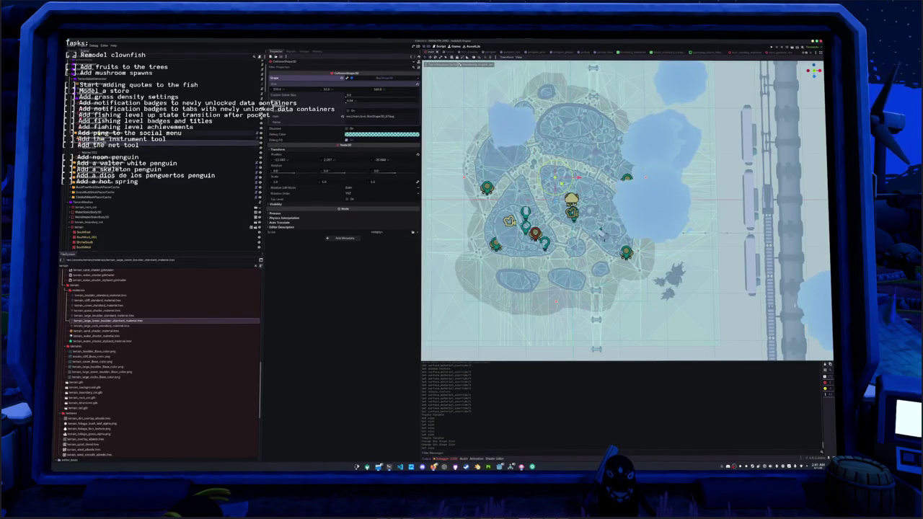
click(87, 217)
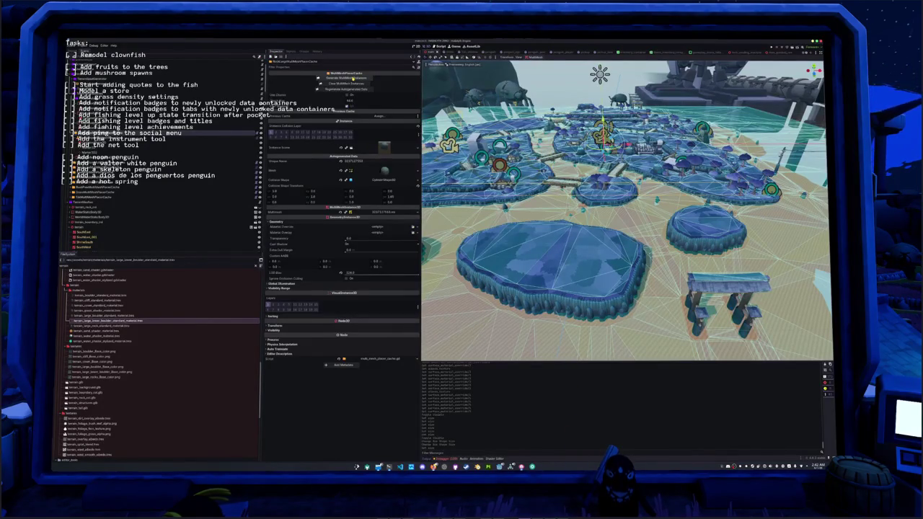
Step: Generate the MultiMesh tree and foliage instances across the islands
click(352, 78)
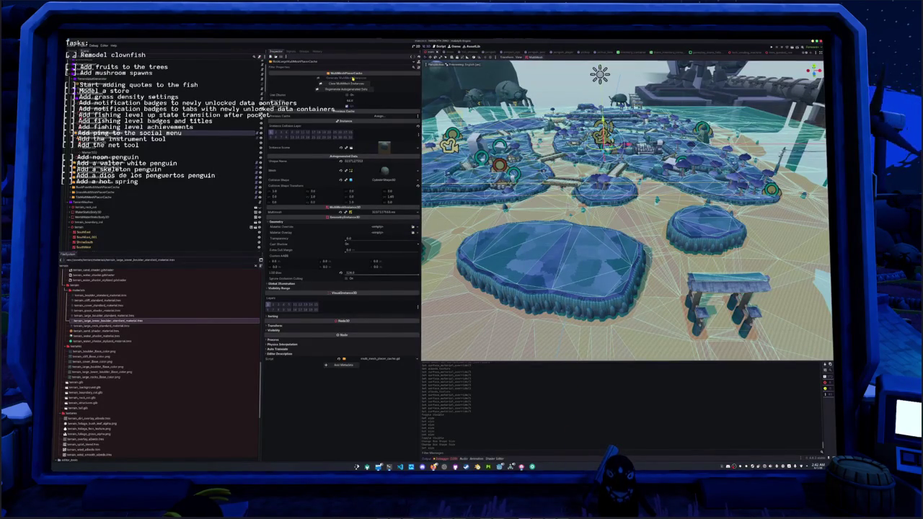
click(352, 78)
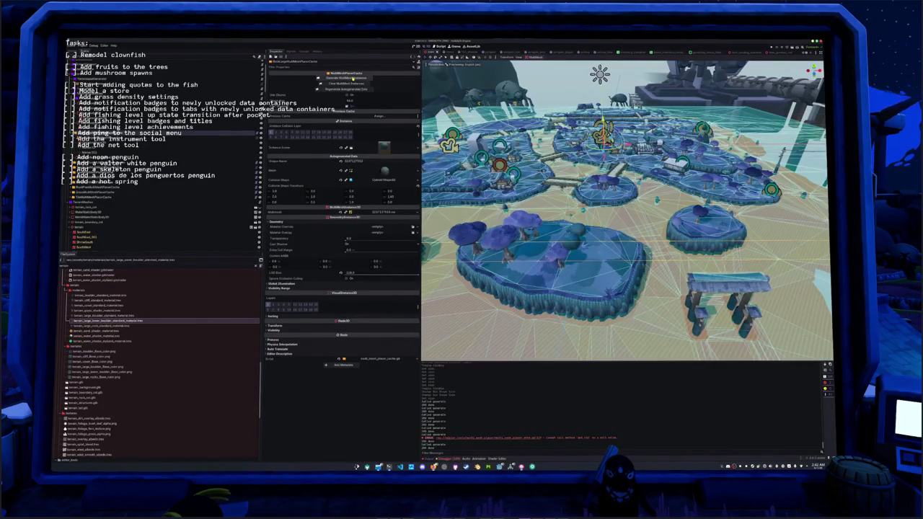
scroll(626, 210, up, 2)
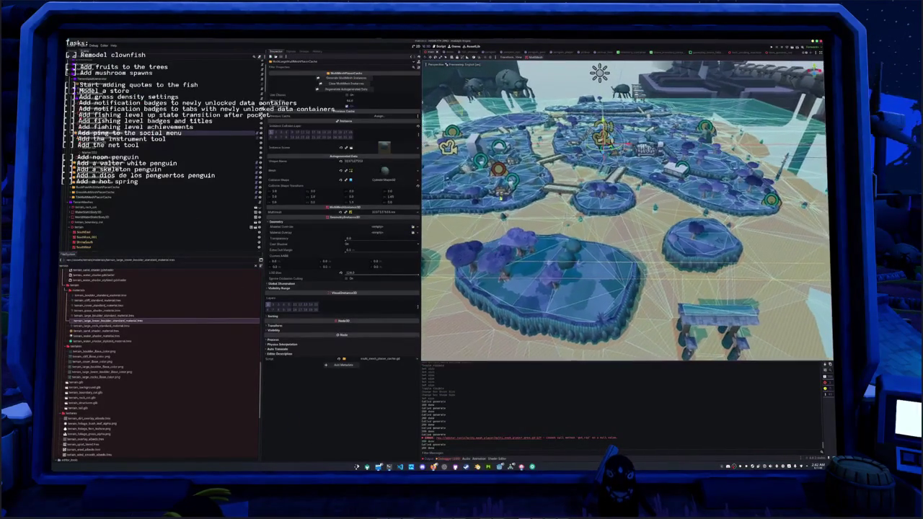
Step: Fly over the islands, past the houses, path and bridge, to inspect the trees up close
key(w)
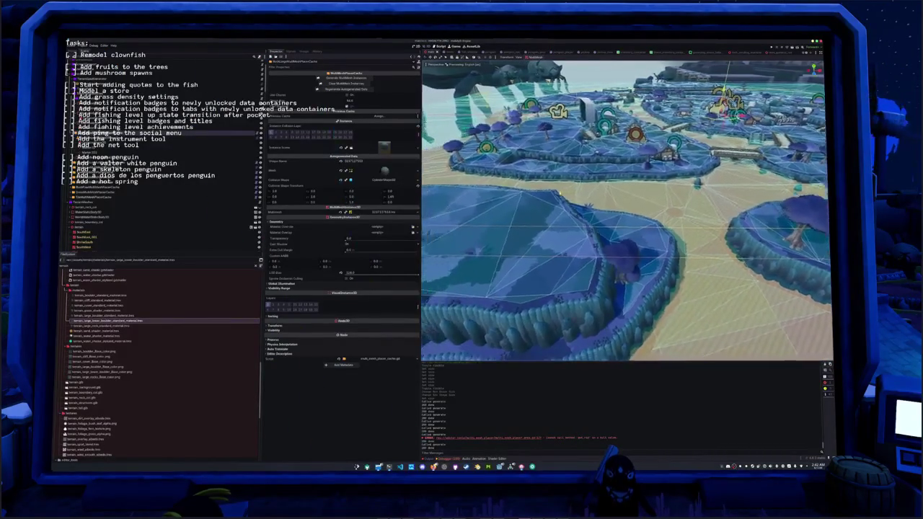
key(w)
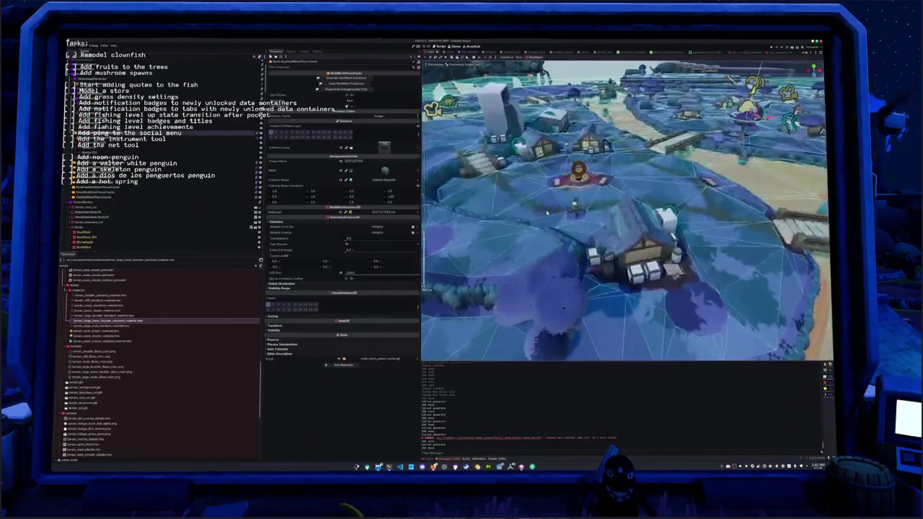
key(w)
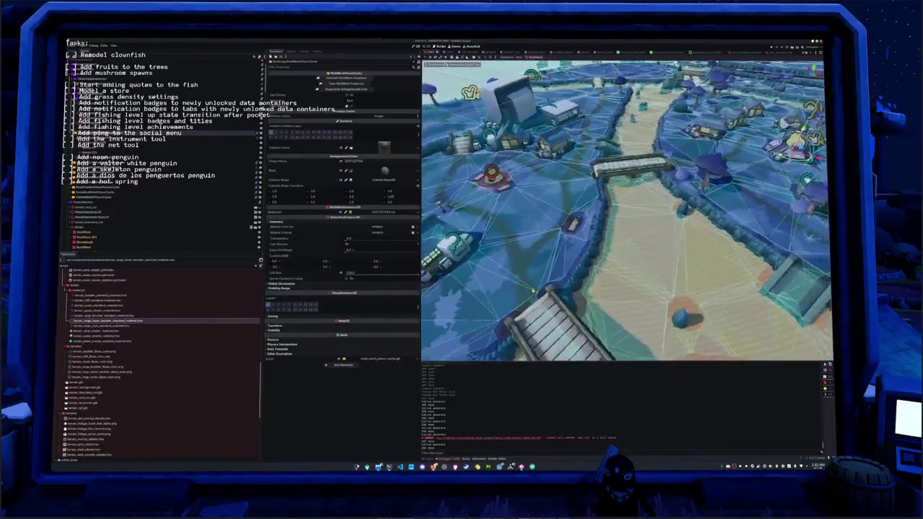
key(w)
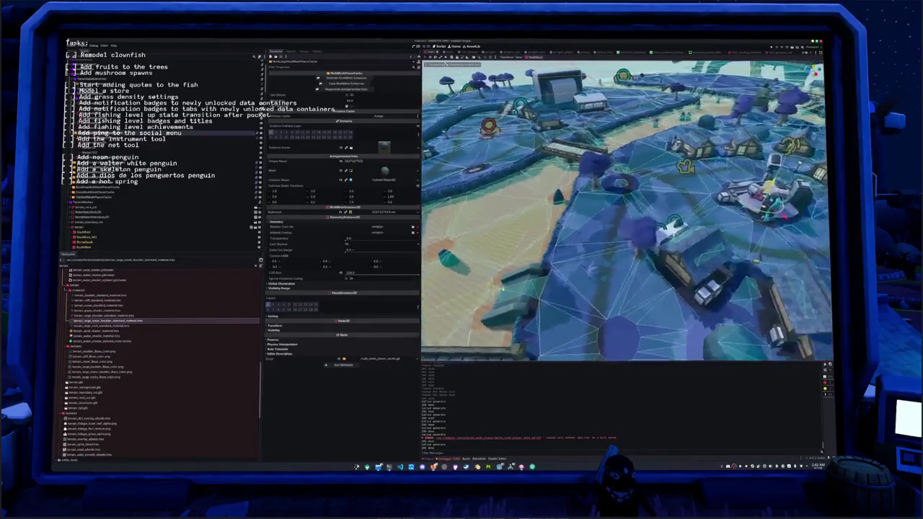
key(w)
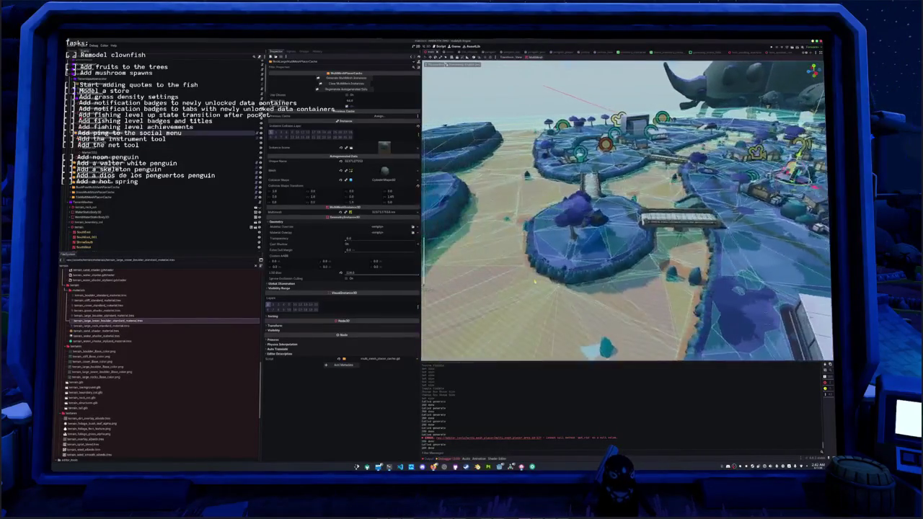
key(w)
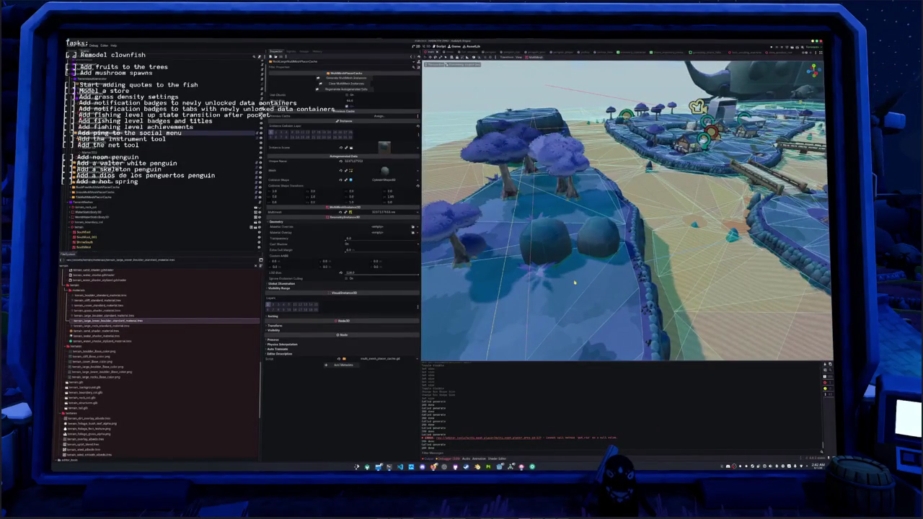
click(113, 188)
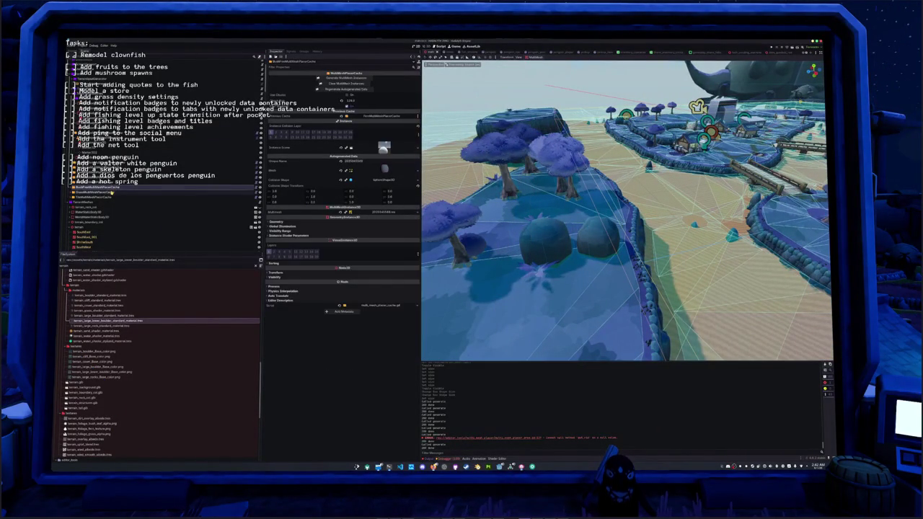
Step: Expand the foliage placer node and check its Area3D's Collision Exclusion List, then pick a MultiMesh child
click(108, 193)
key(Right)
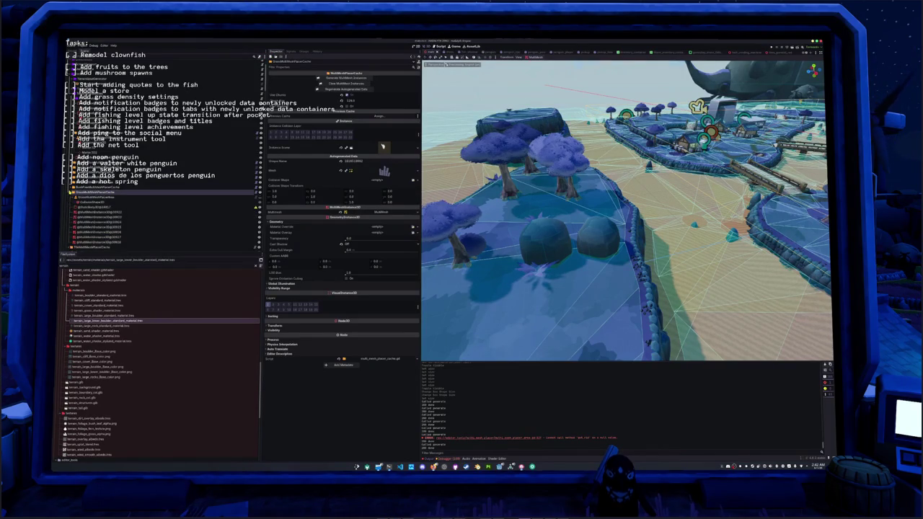
click(87, 201)
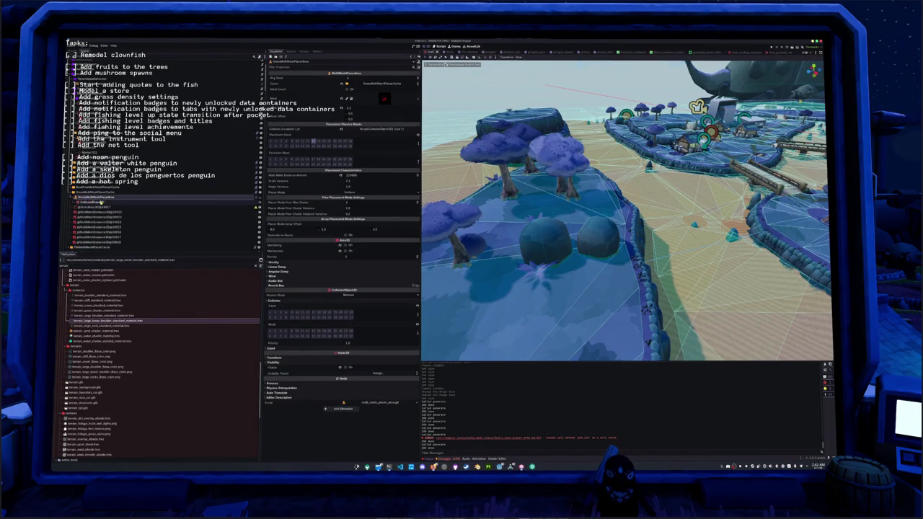
click(382, 129)
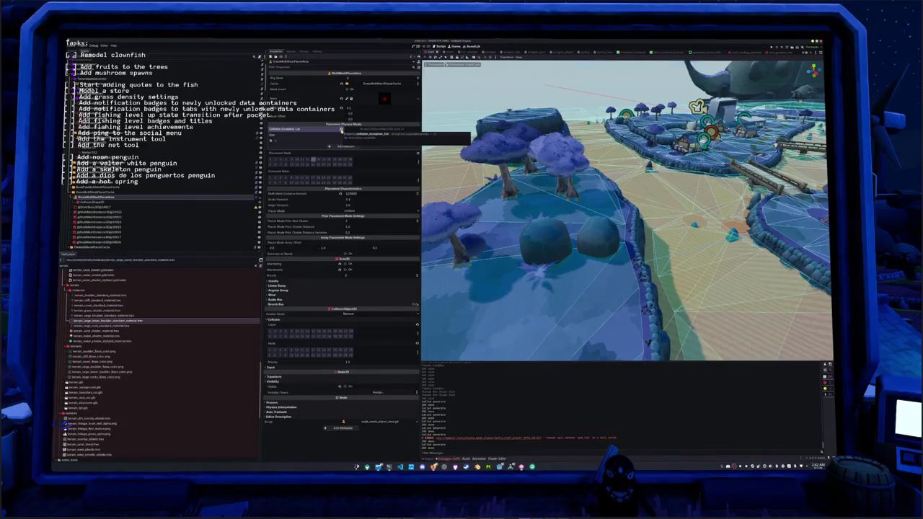
click(341, 130)
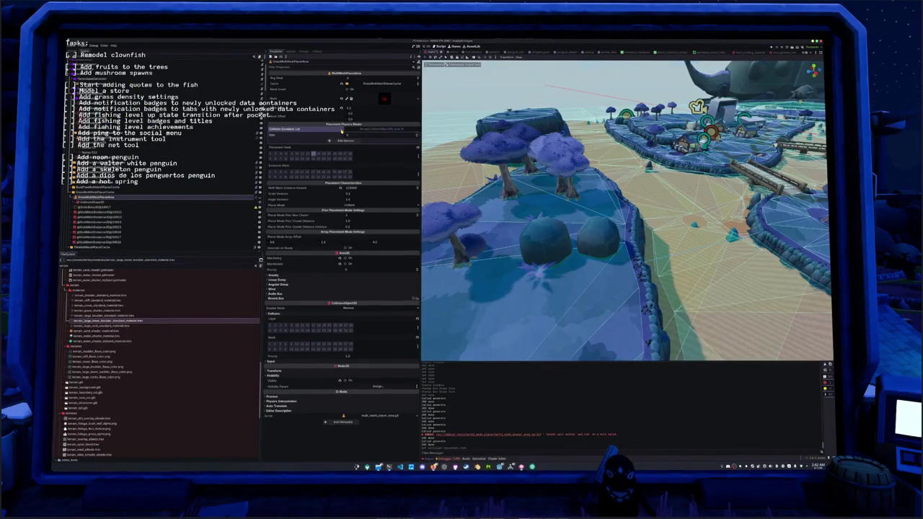
click(143, 192)
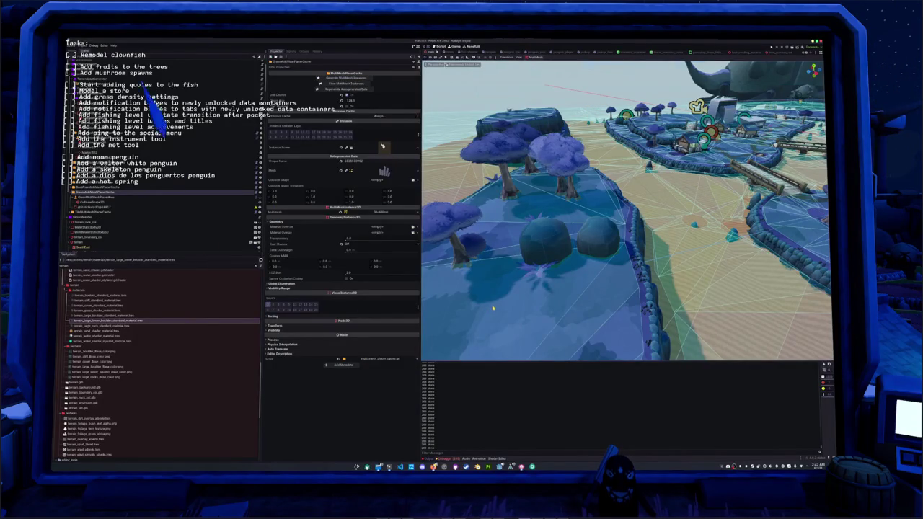
scroll(496, 304, down, 5)
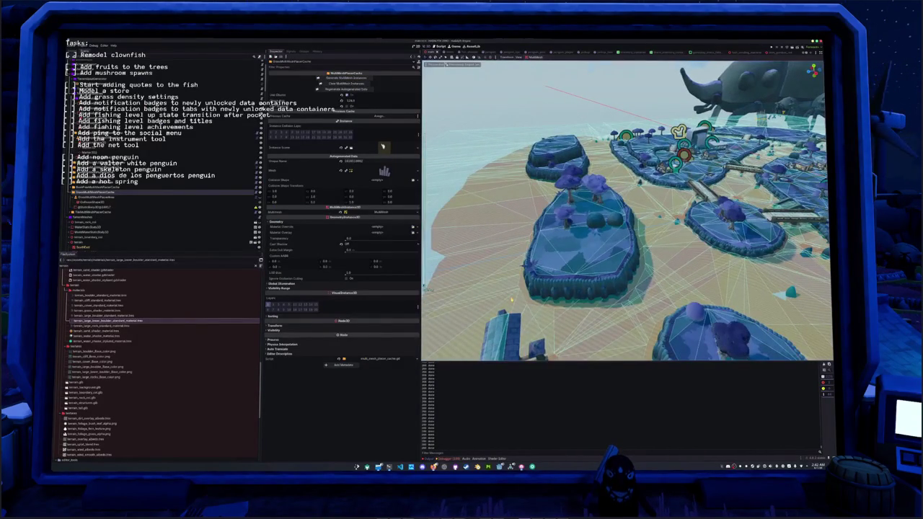
scroll(490, 291, up, 10)
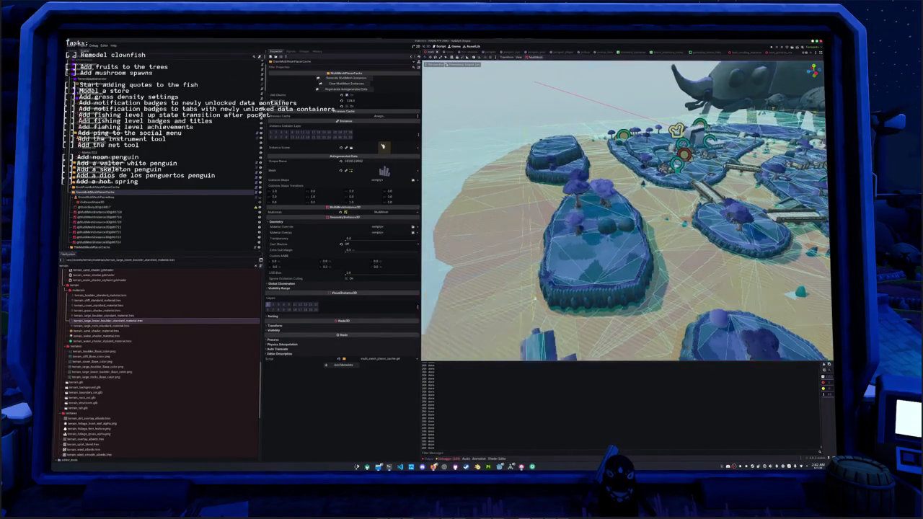
scroll(490, 291, up, 6)
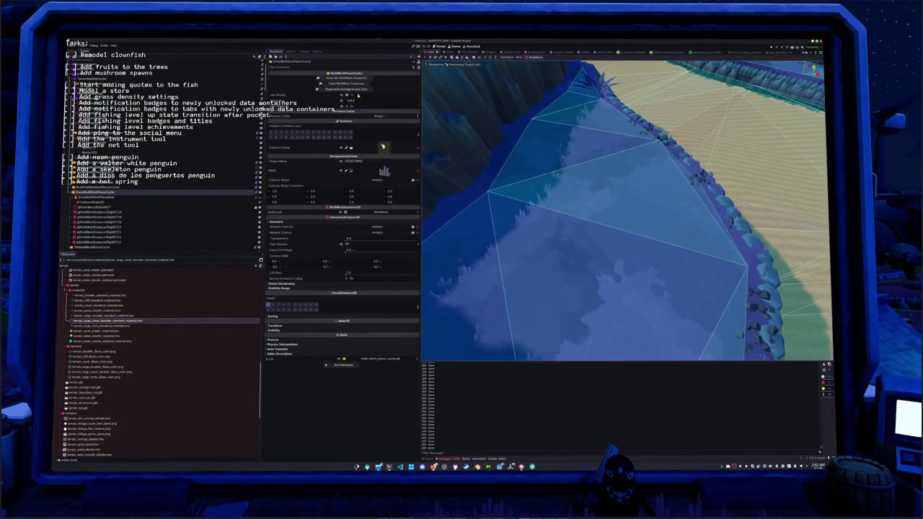
click(144, 198)
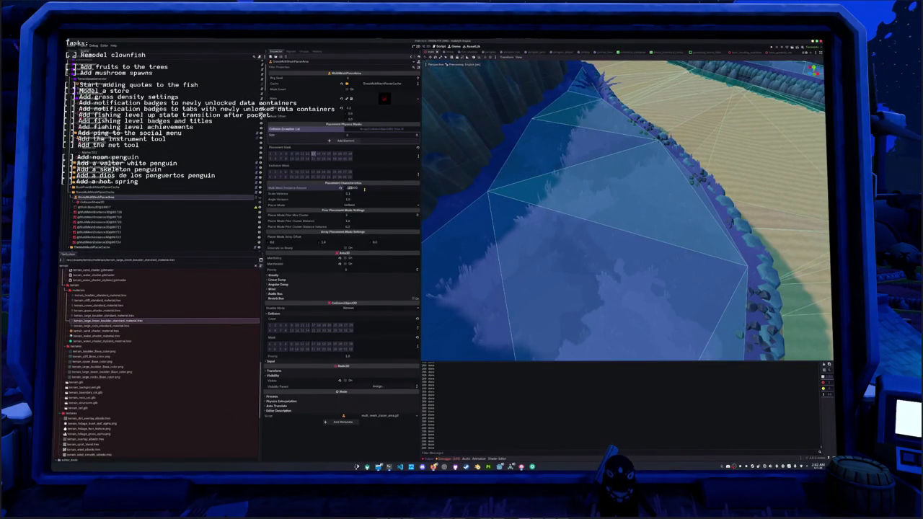
click(137, 193)
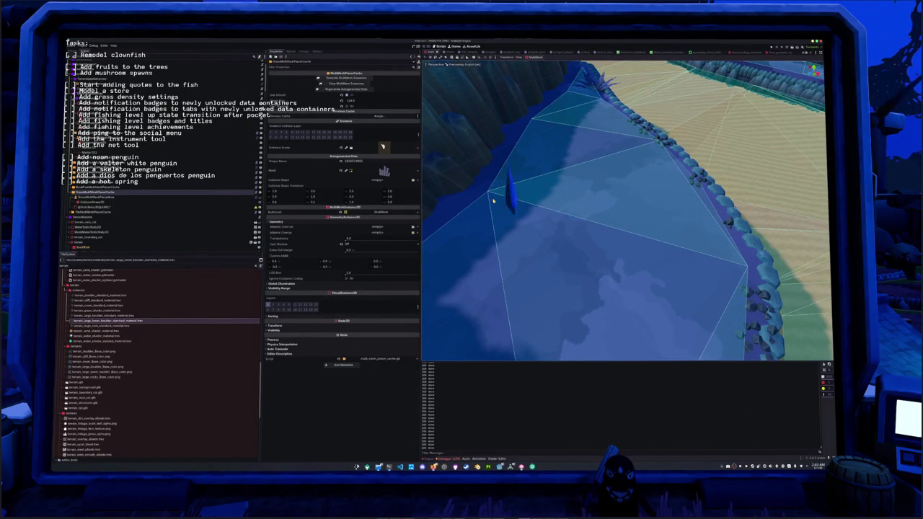
scroll(494, 201, down, 5)
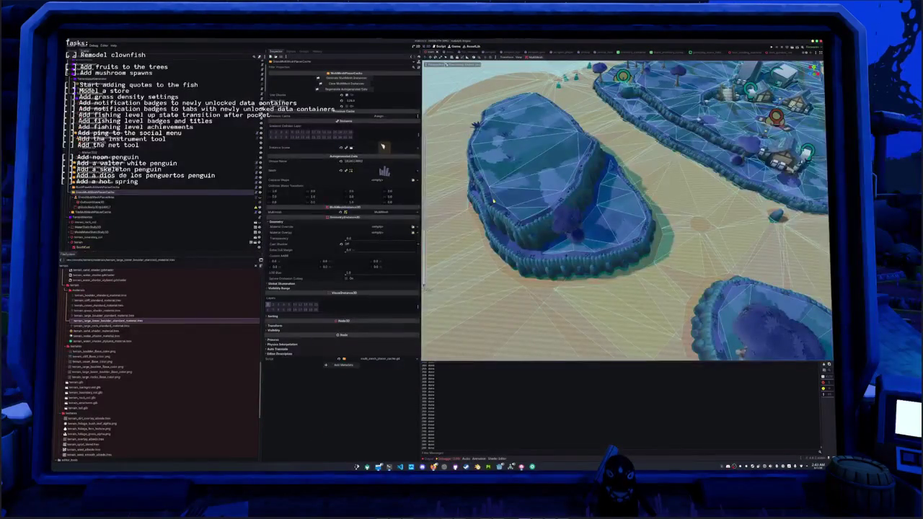
scroll(493, 200, up, 3)
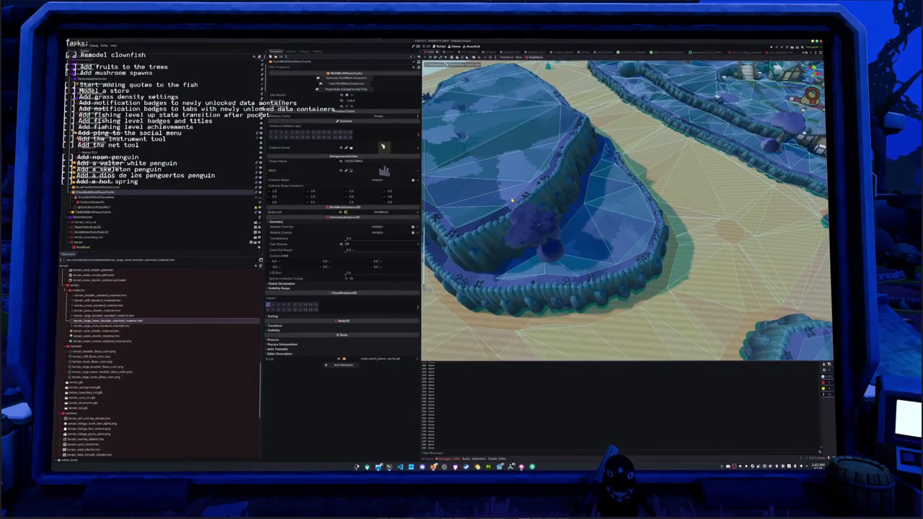
mouse_move(498, 200)
mouse_down()
mouse_move(506, 195)
mouse_move(498, 199)
mouse_move(516, 224)
mouse_move(534, 224)
mouse_move(522, 202)
mouse_move(472, 204)
mouse_up()
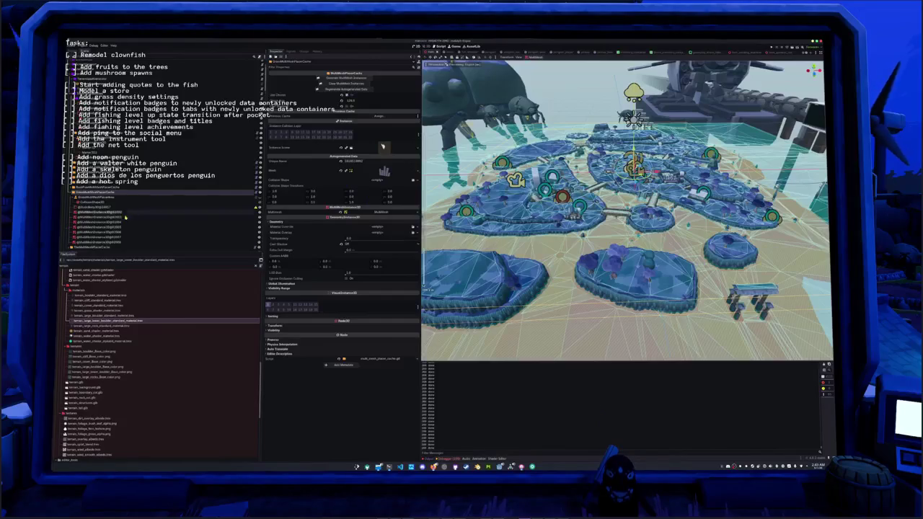
Step: Rebake the GroundNavigationRegion3D navigation mesh
scroll(128, 213, down, 10)
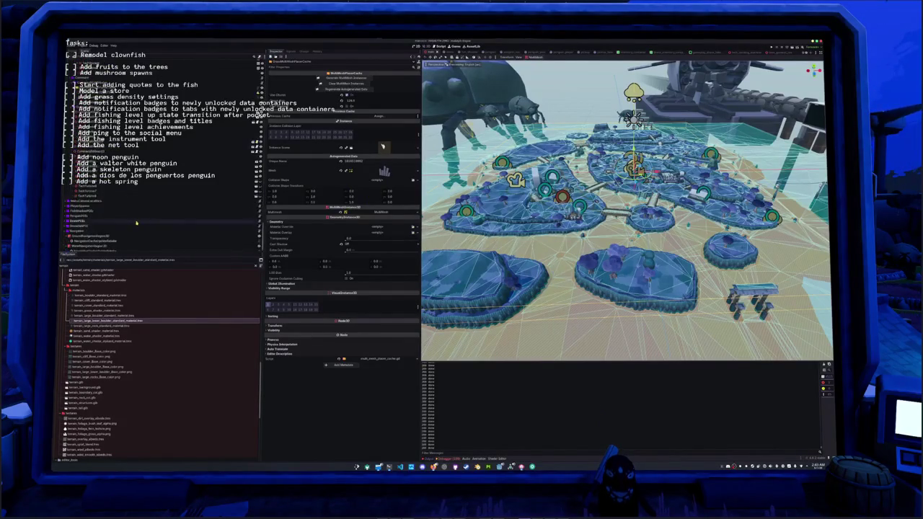
click(93, 234)
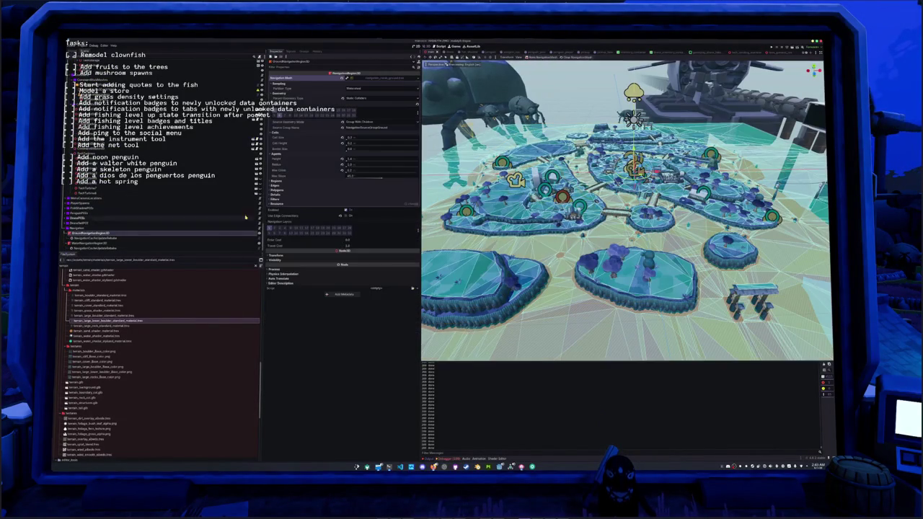
click(540, 57)
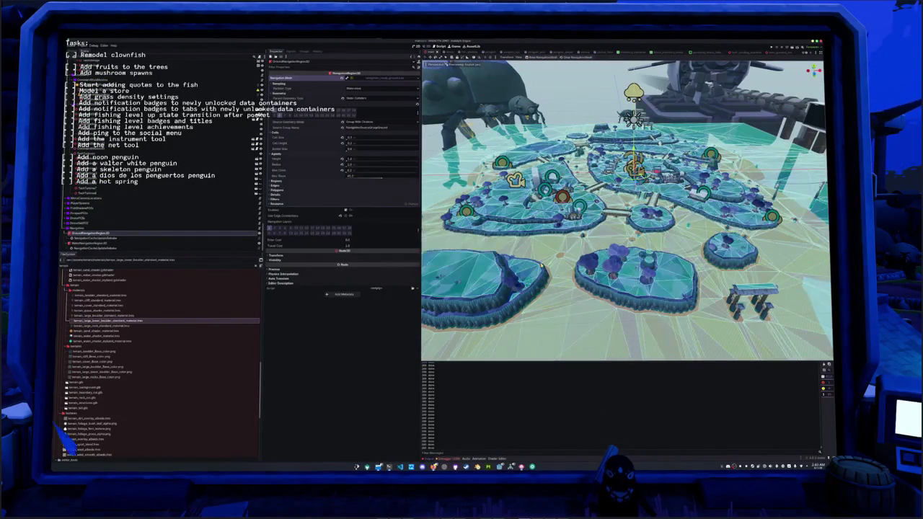
Step: Rebake the WaterNavigationRegion3D navigation mesh
scroll(627, 209, up, 10)
scroll(571, 252, up, 3)
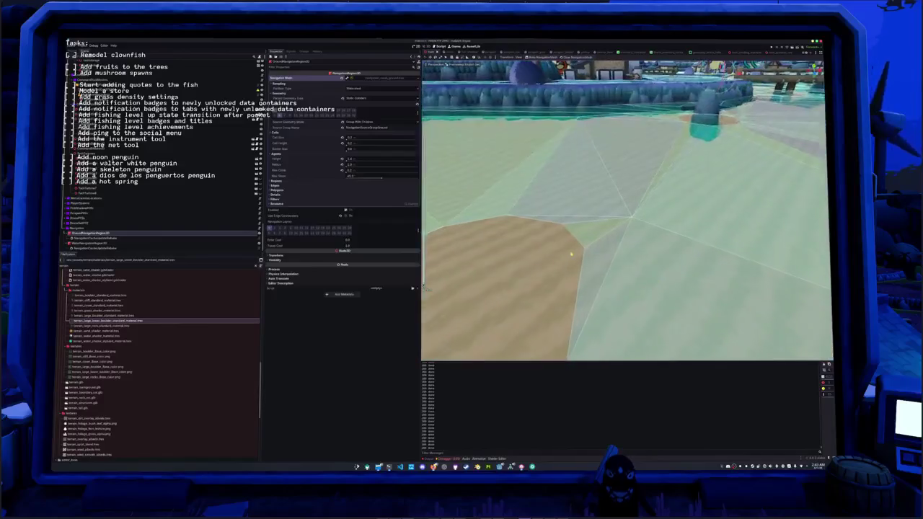
scroll(562, 268, down, 3)
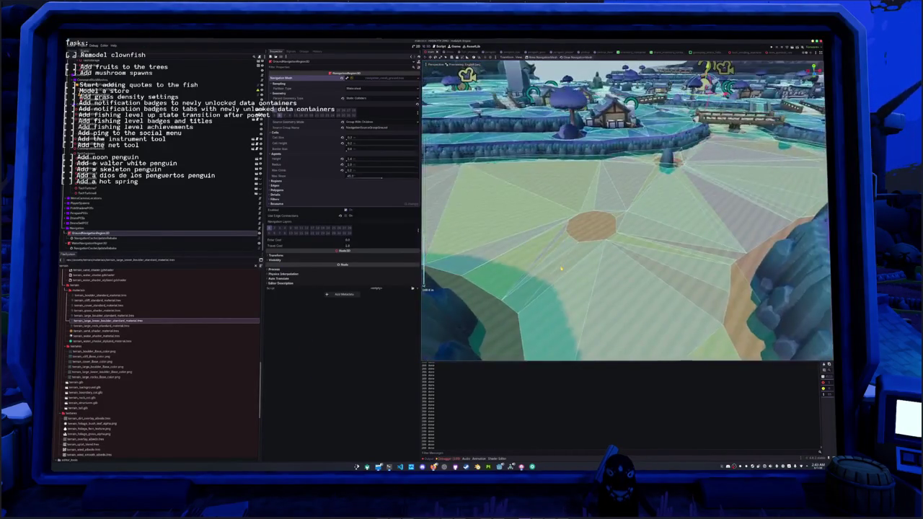
scroll(561, 268, down, 10)
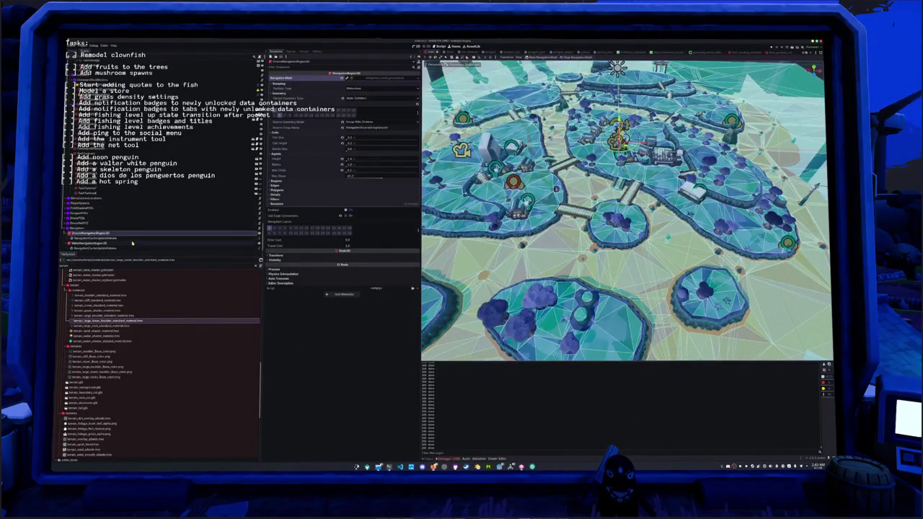
click(154, 243)
click(541, 57)
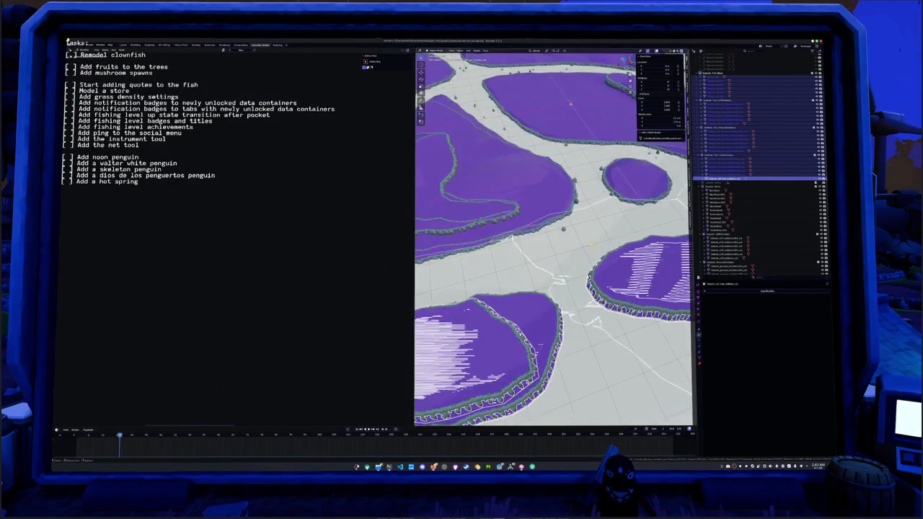
Step: Select the Rocks collection and individual rock objects in the outliner to inspect their geometry nodes
click(712, 185)
scroll(807, 263, down, 5)
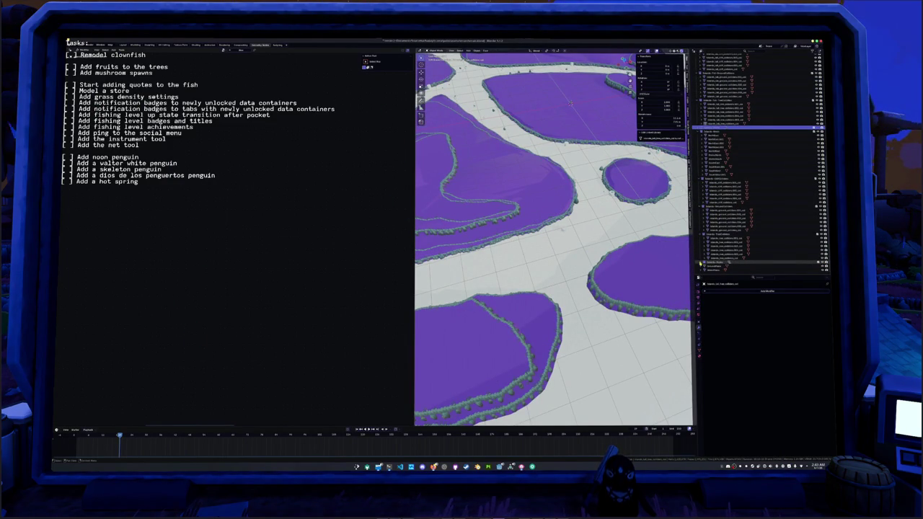
click(710, 263)
scroll(714, 231, down, 5)
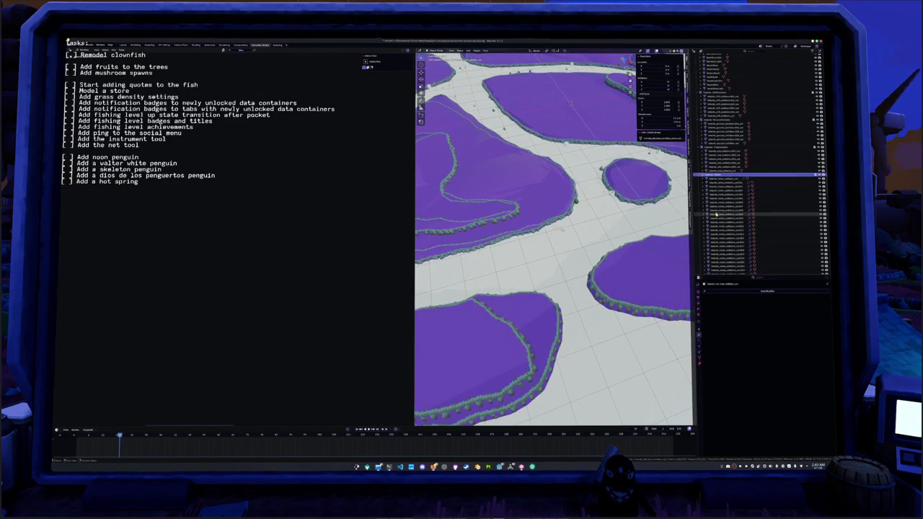
click(719, 182)
scroll(721, 216, down, 10)
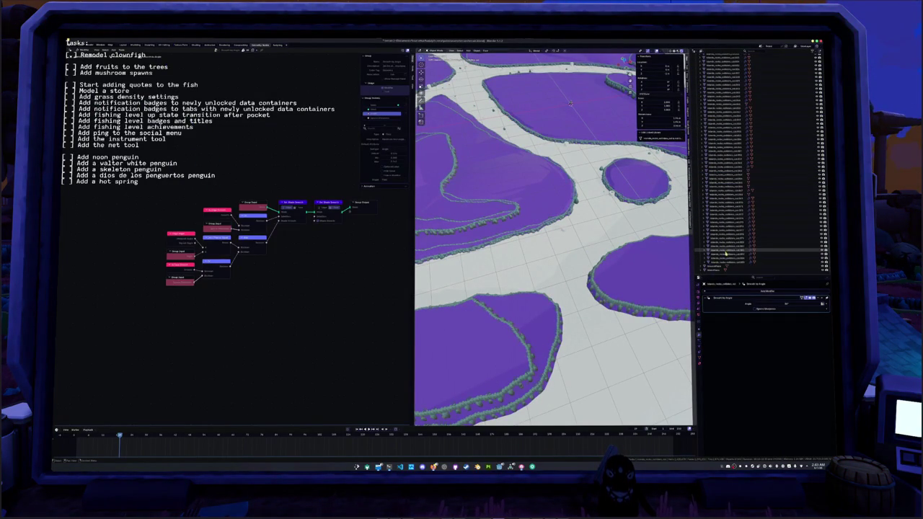
shift+click(729, 264)
scroll(495, 225, up, 5)
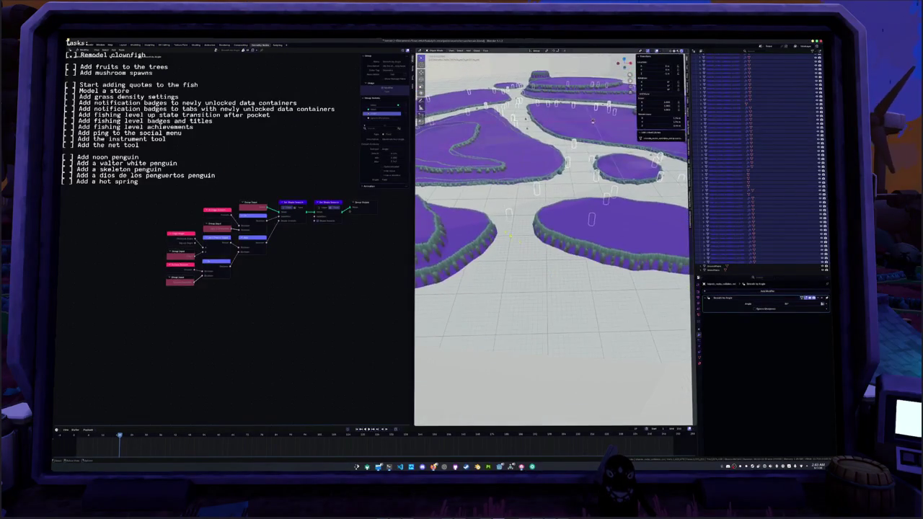
scroll(494, 226, down, 8)
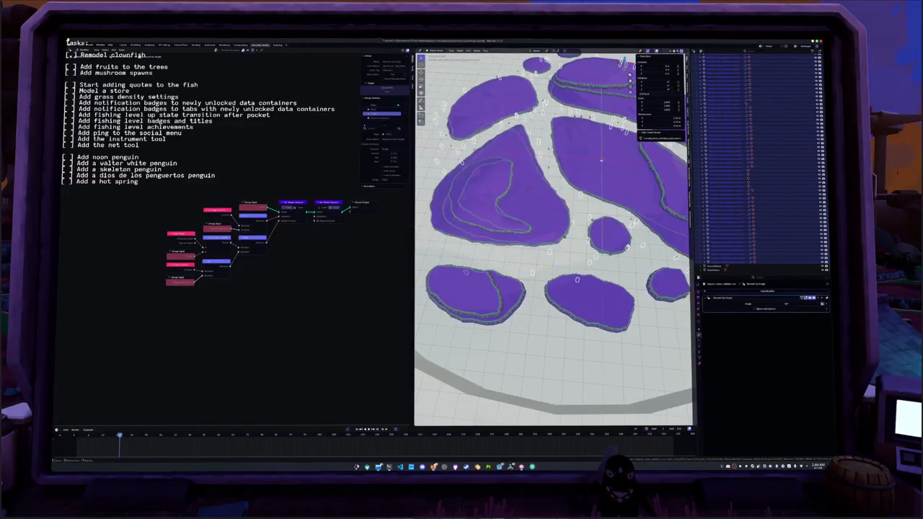
Step: In a top-down view, lasso-select the island and isolate it in local view
key(KP_7)
scroll(600, 174, up, 2)
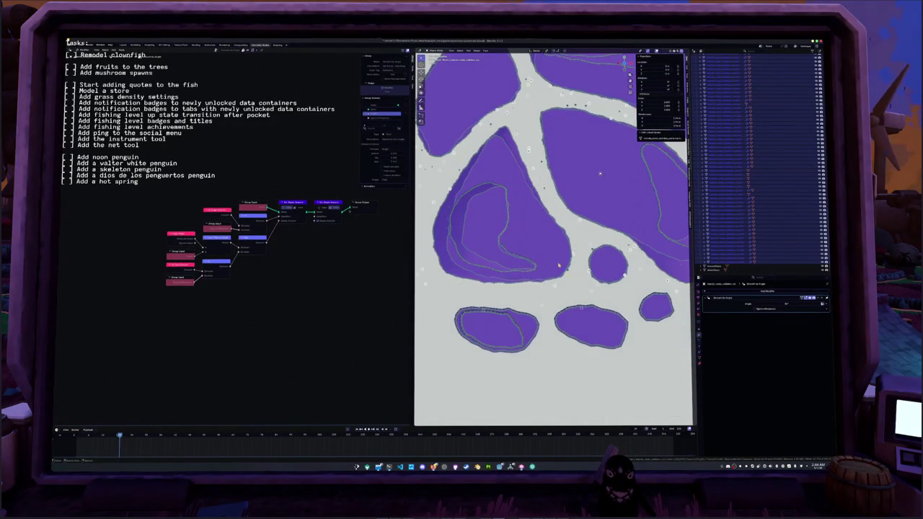
scroll(548, 249, down, 4)
key(alt+a)
drag(473, 253, 573, 310)
key(KP_Divide)
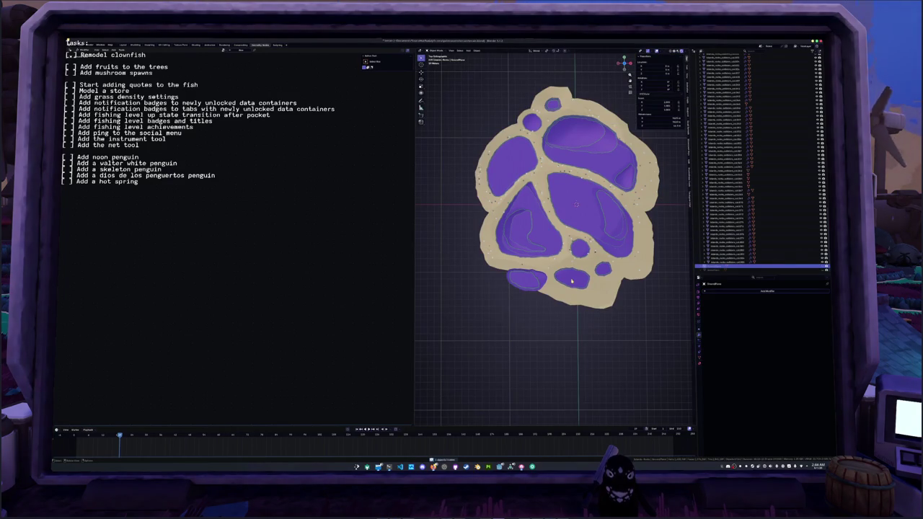
scroll(657, 279, up, 5)
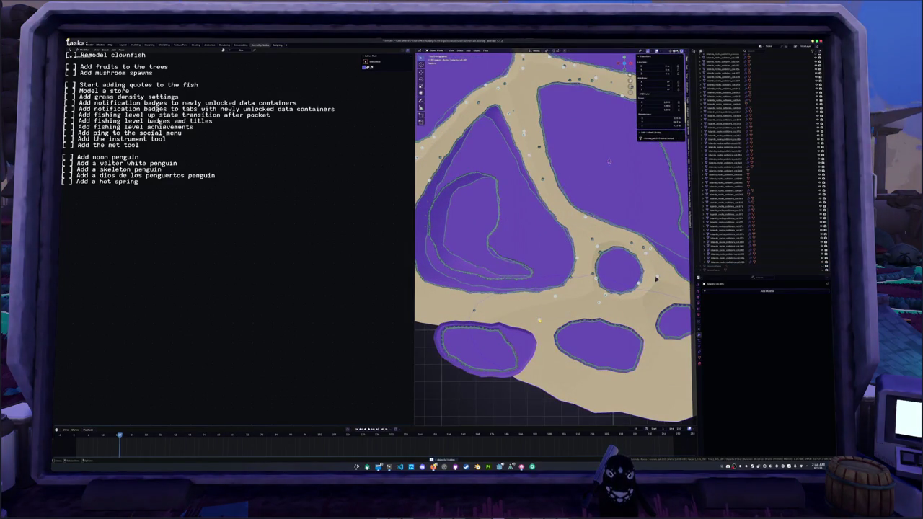
Step: Step through the island objects in the outliner and switch the viewport to Solid shading
click(539, 319)
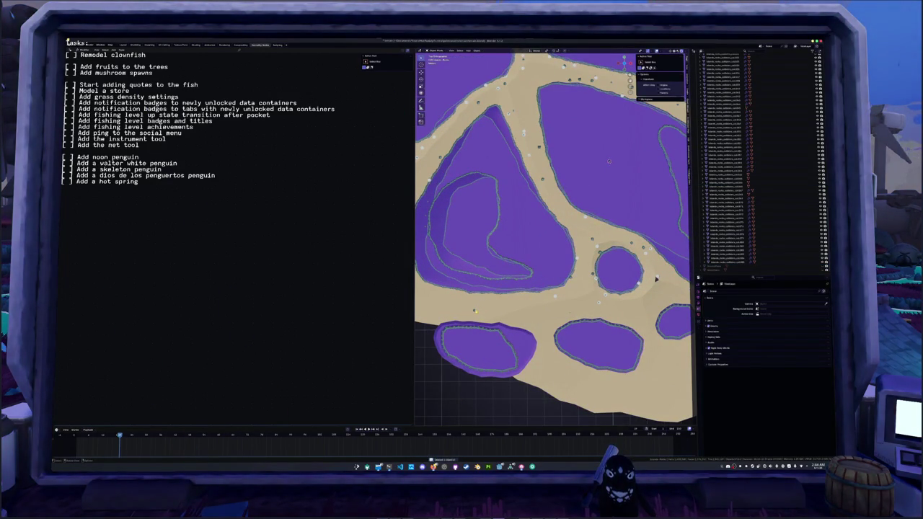
click(657, 278)
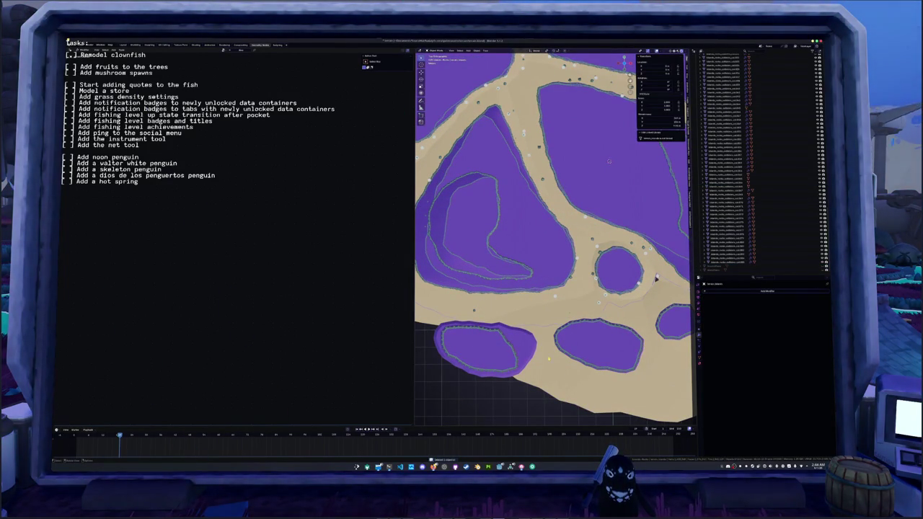
click(723, 255)
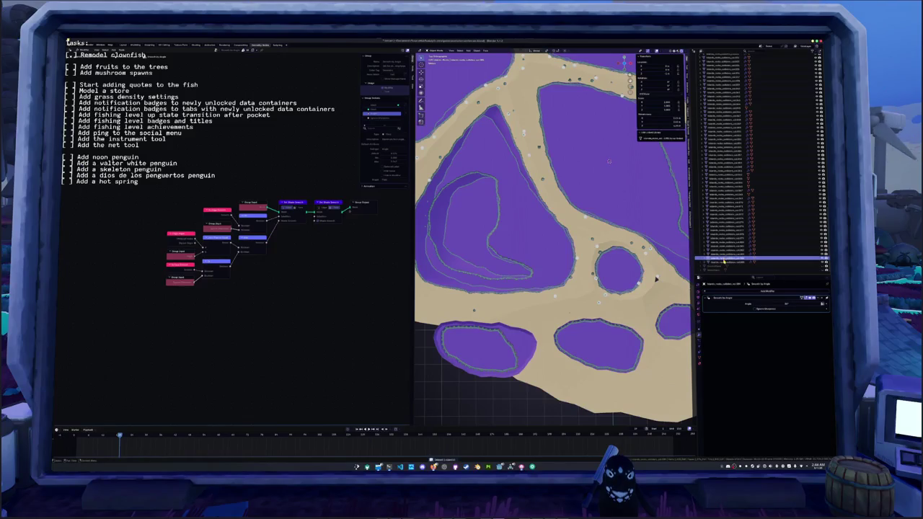
key(Up)
key(Up)
key(Up)
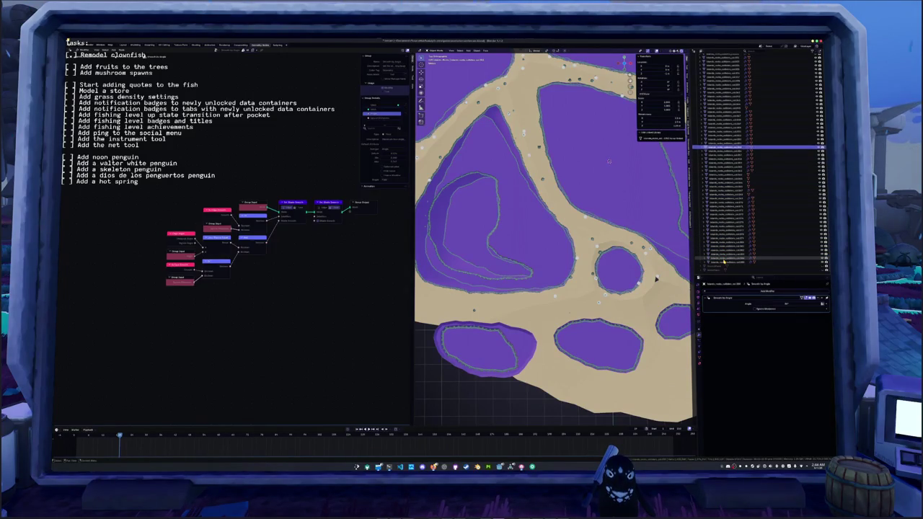
key(Up)
key(Up)
key(Up)
key(Up)
key(Up)
key(Up)
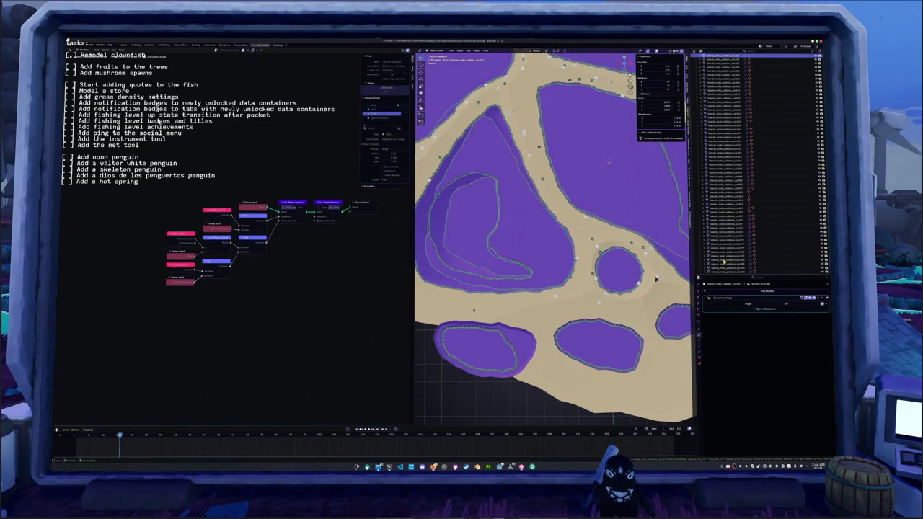
scroll(724, 260, down, 5)
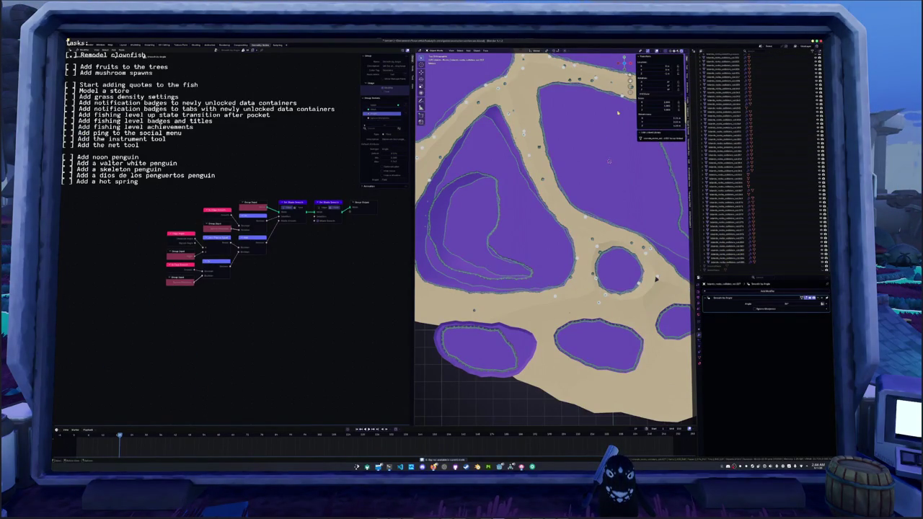
click(674, 51)
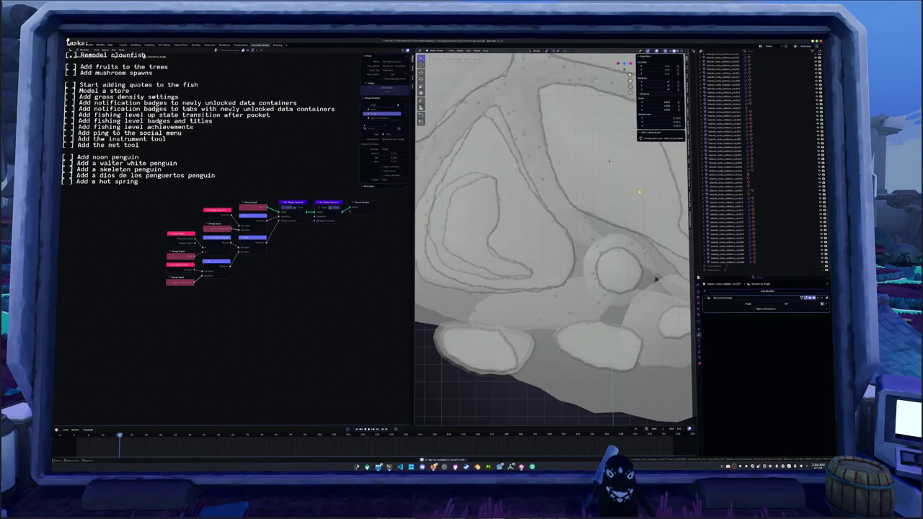
Step: Select the island collection and frame it in the viewport
scroll(728, 227, up, 3)
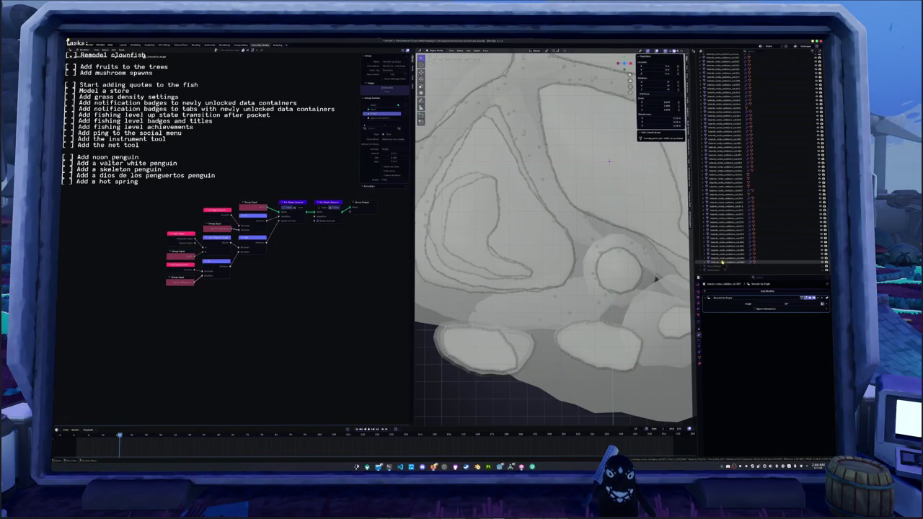
scroll(725, 158, up, 5)
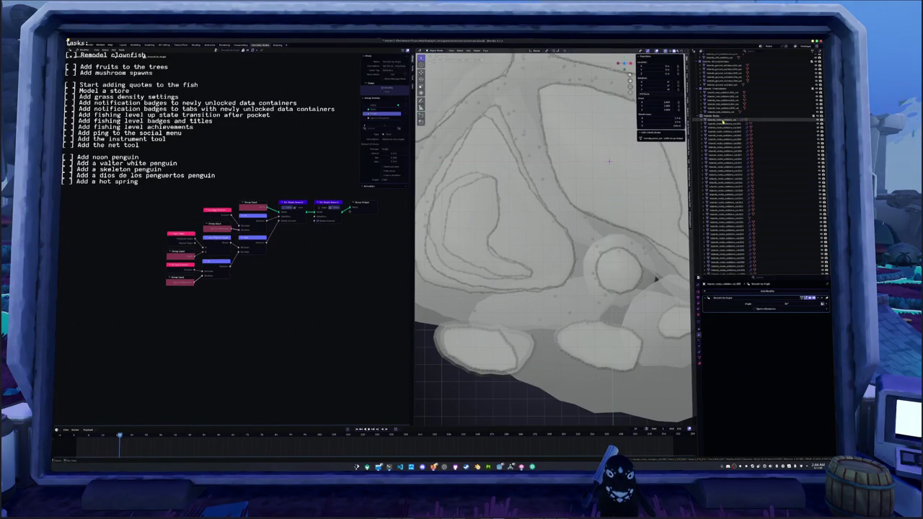
click(723, 122)
key(KP_Decimal)
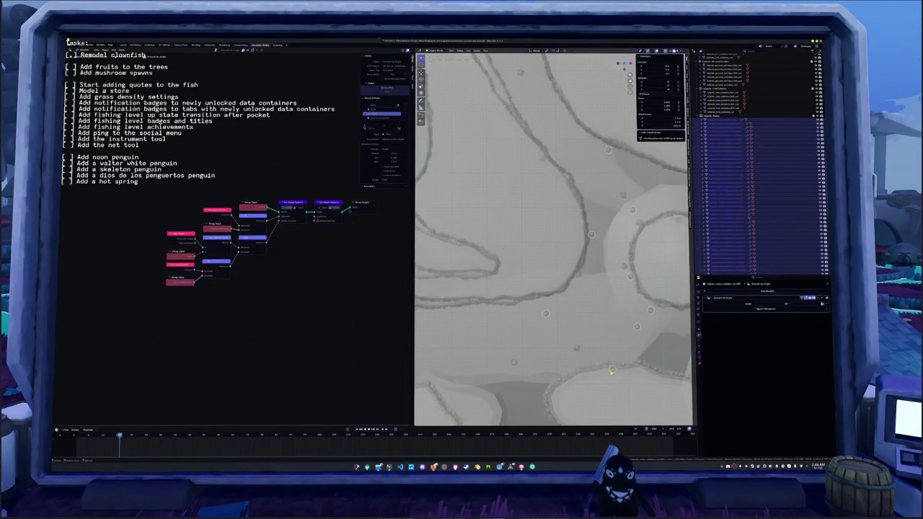
click(611, 371)
click(612, 371)
click(612, 371)
key(Home)
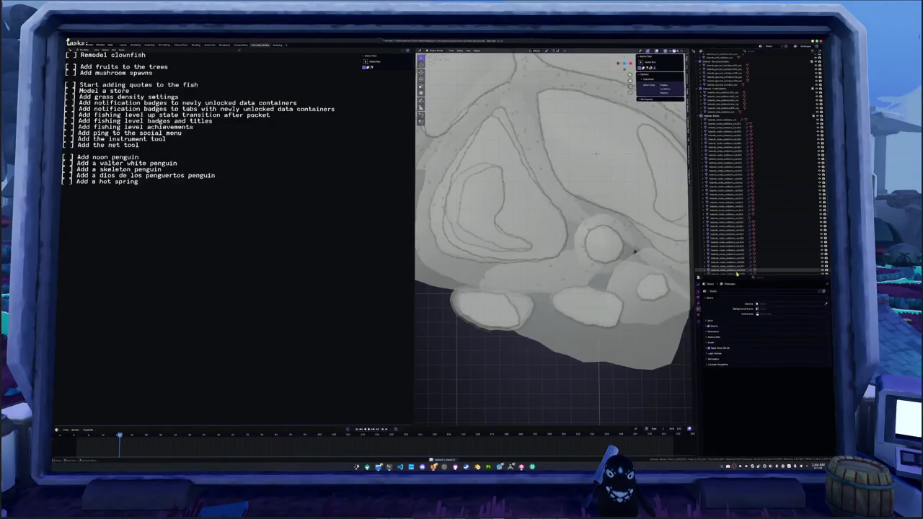
Step: Select all objects in the scene and open the glTF 2.0 export dialog
click(725, 122)
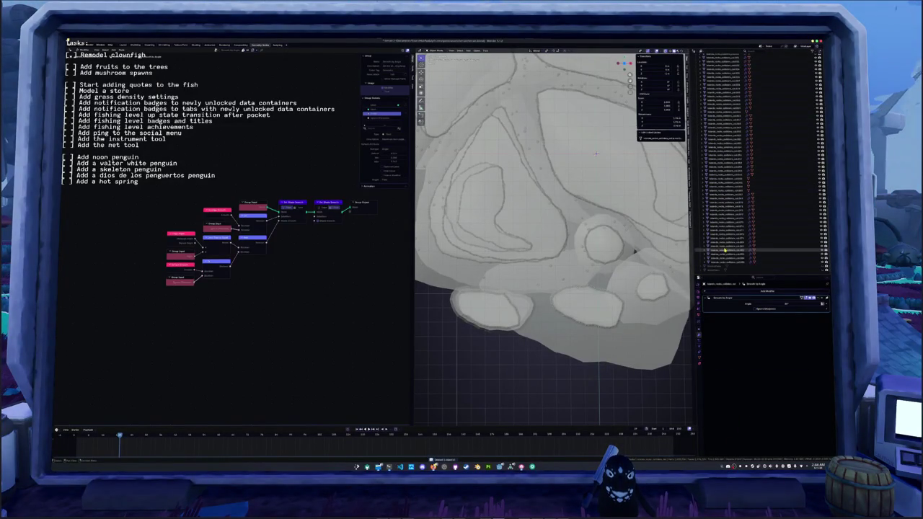
key(a)
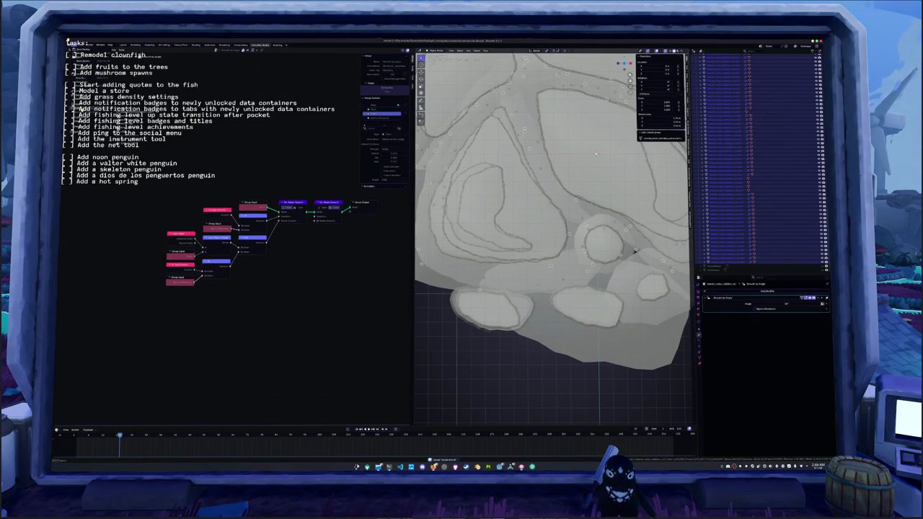
click(120, 144)
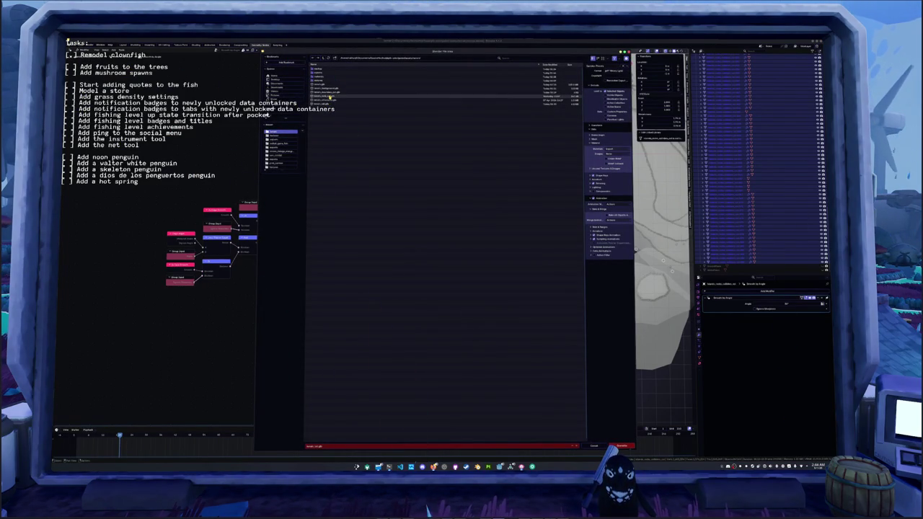
Step: Export the island objects over the existing exported file and return to Godot
click(329, 97)
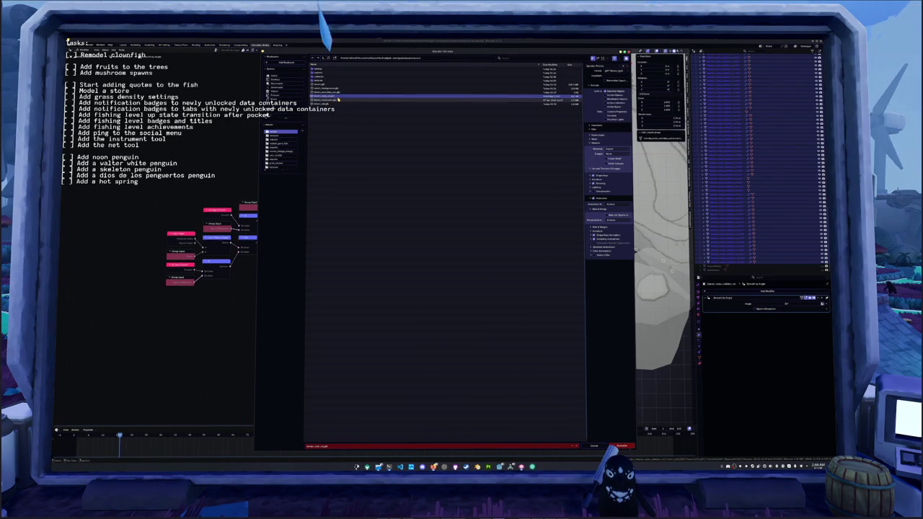
click(619, 445)
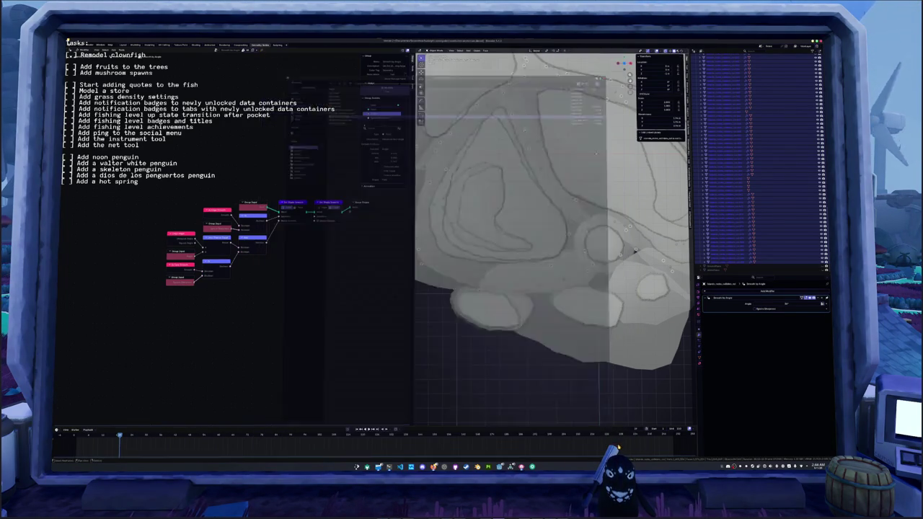
key(alt+Tab)
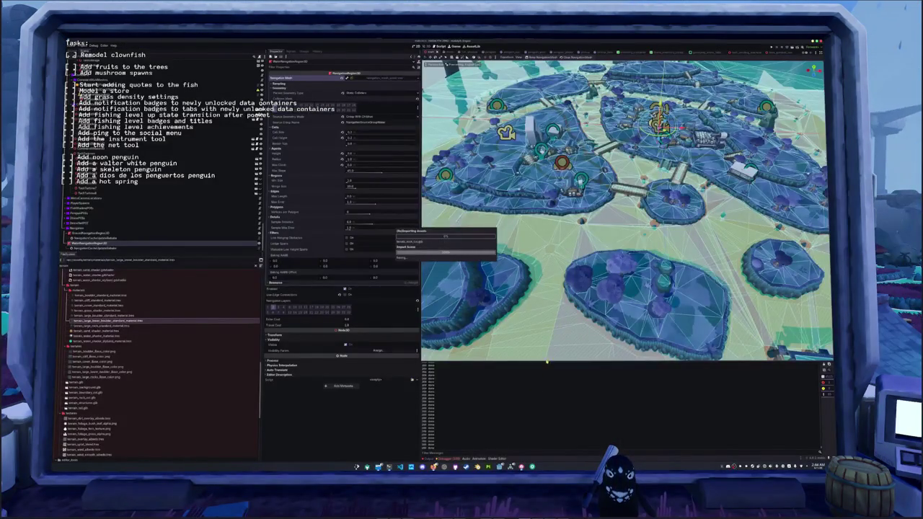
Step: Rebake both GroundNavigationRegion3D and WaterNavigationRegion3D navigation meshes over the reimported island
click(143, 231)
click(540, 57)
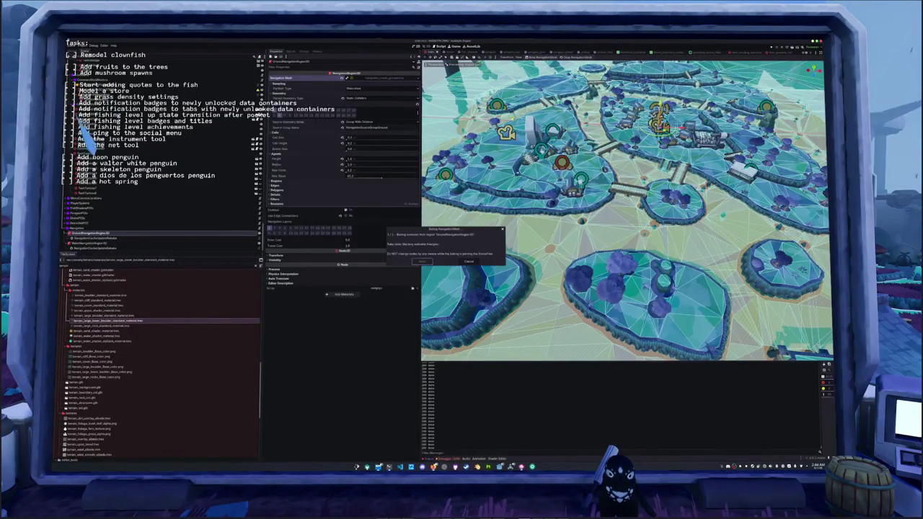
click(94, 243)
click(539, 56)
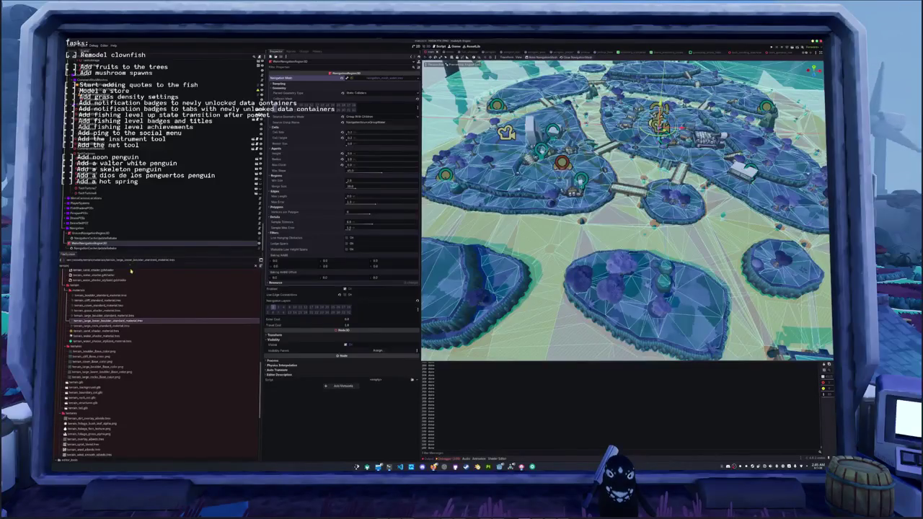
Step: Filter FileSystem for 'jump', open buff_data_jump_boost.tres, save the scene and run the game
text(jump)
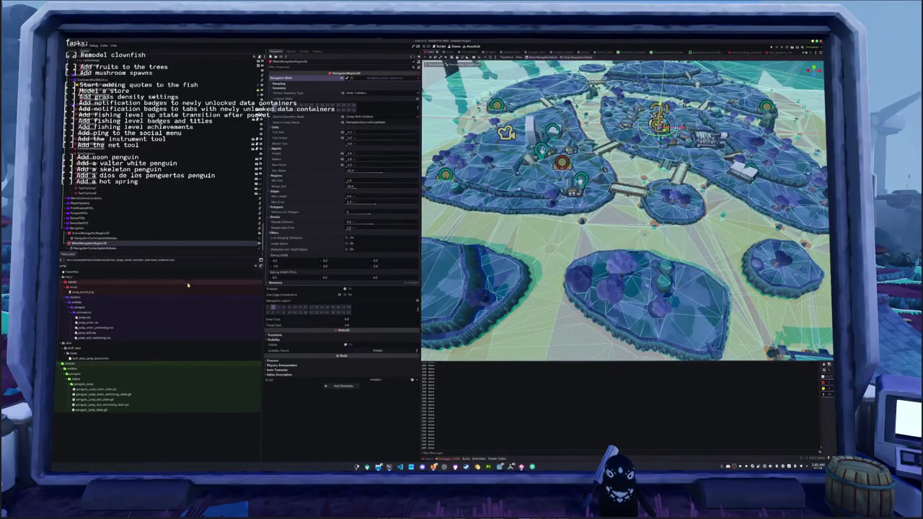
click(108, 358)
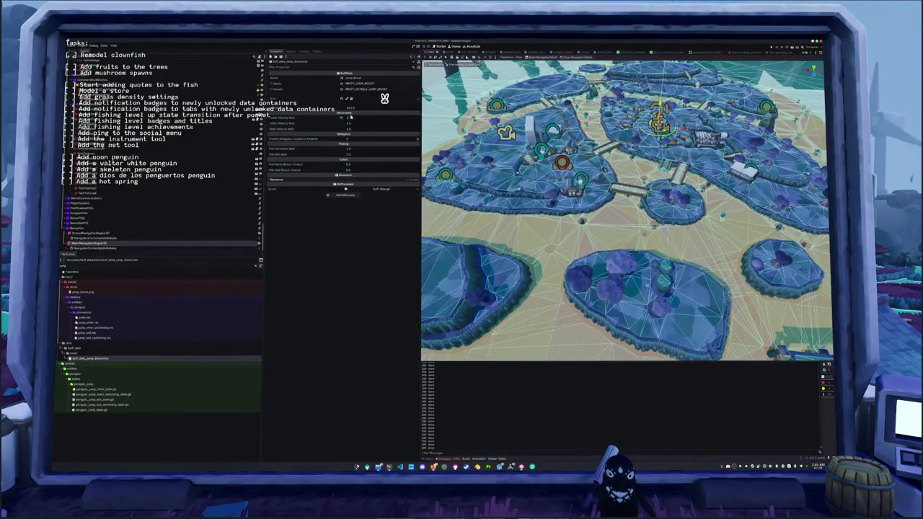
key(ctrl+s)
scroll(200, 198, up, 1)
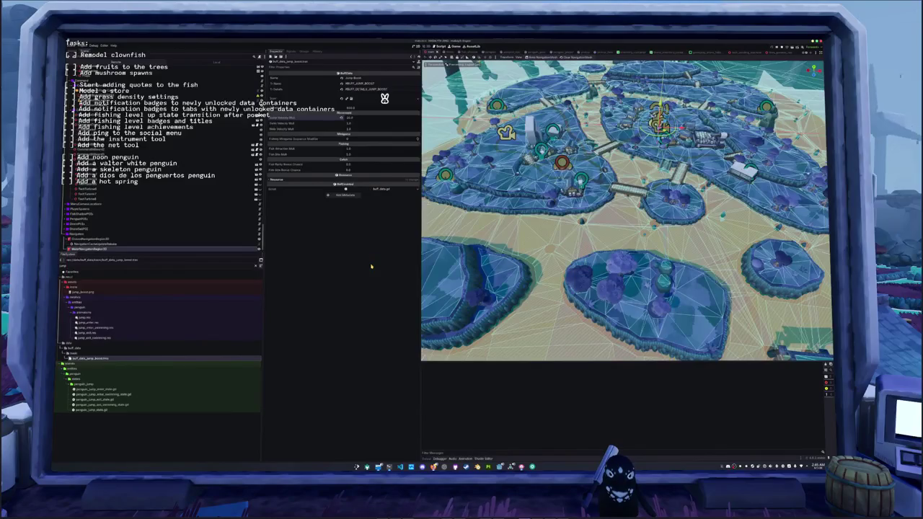
key(F5)
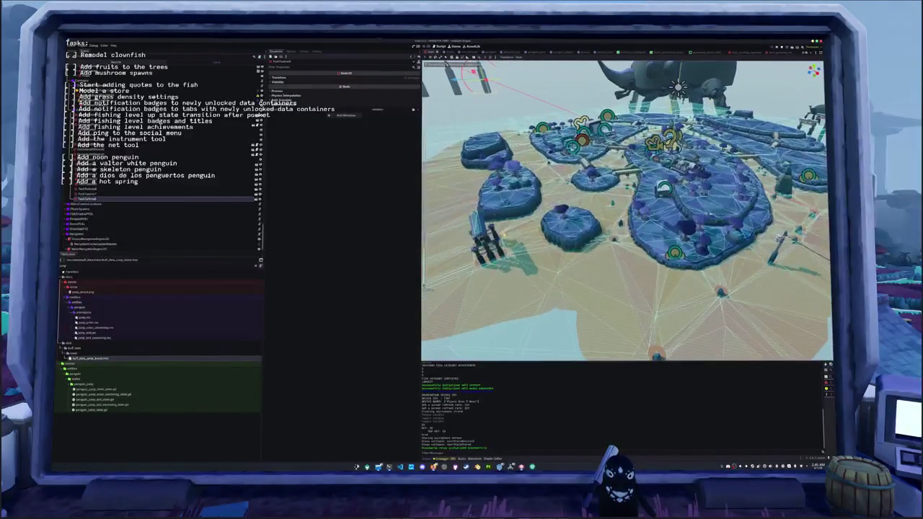
scroll(163, 216, down, 5)
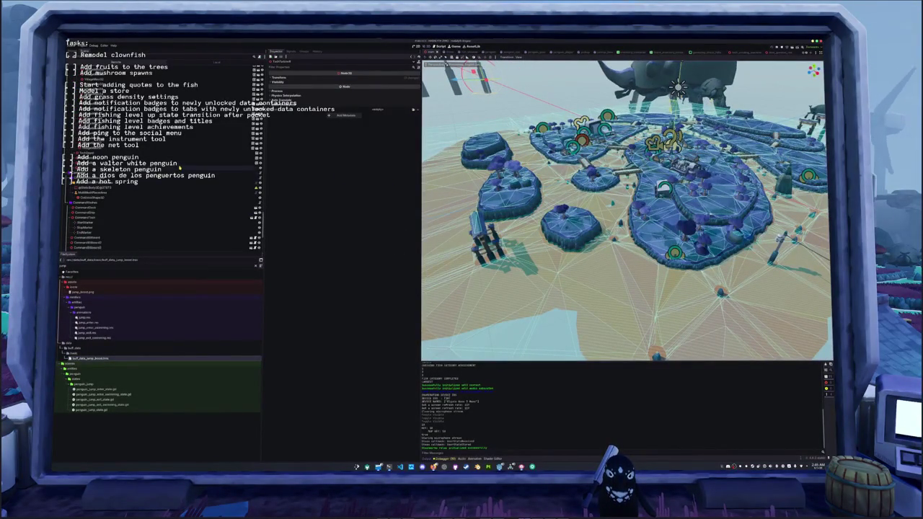
scroll(180, 168, down, 5)
scroll(178, 186, down, 5)
scroll(178, 186, down, 10)
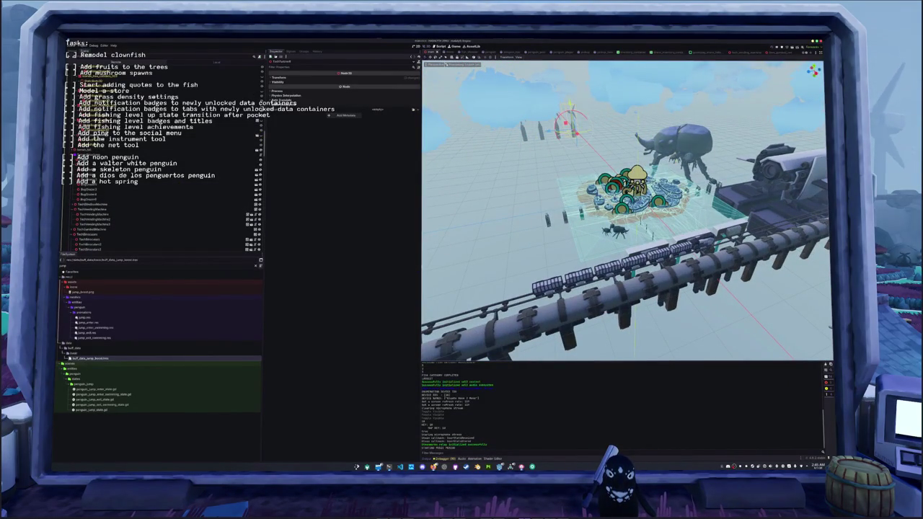
click(507, 198)
scroll(517, 190, up, 2)
click(567, 121)
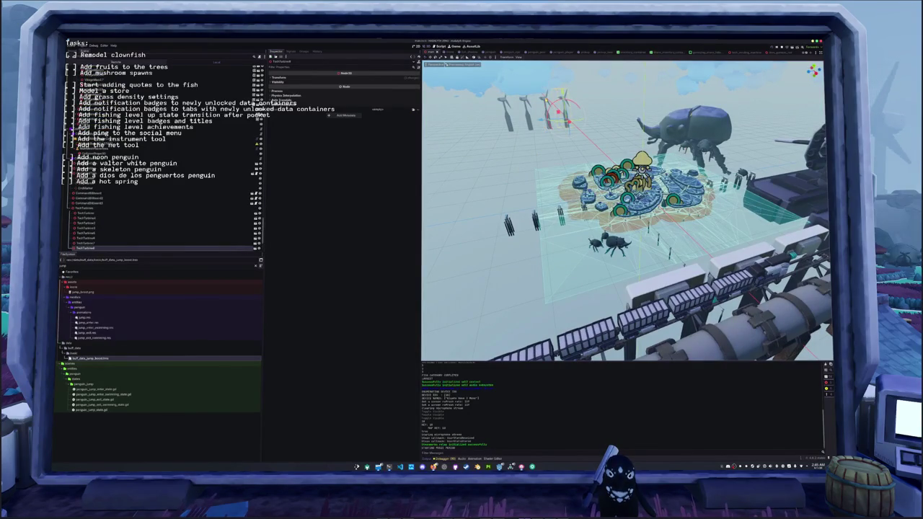
click(546, 115)
click(86, 233)
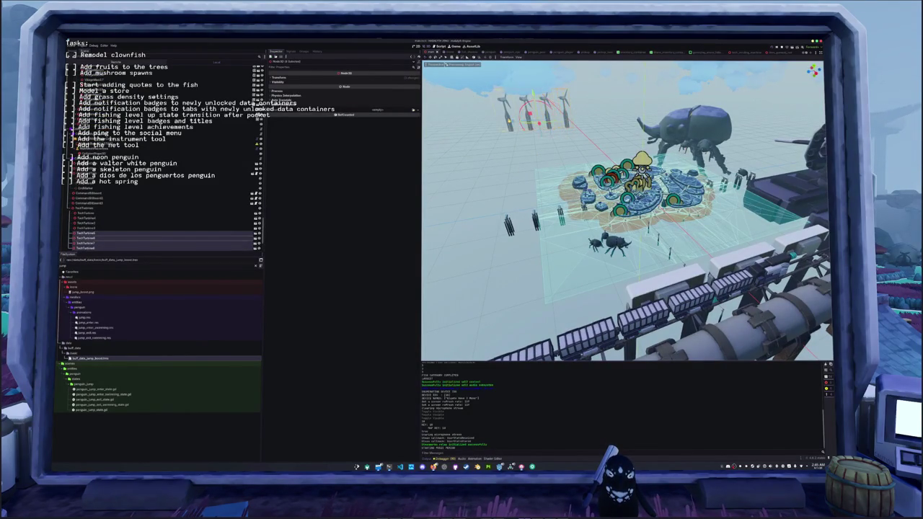
key(f)
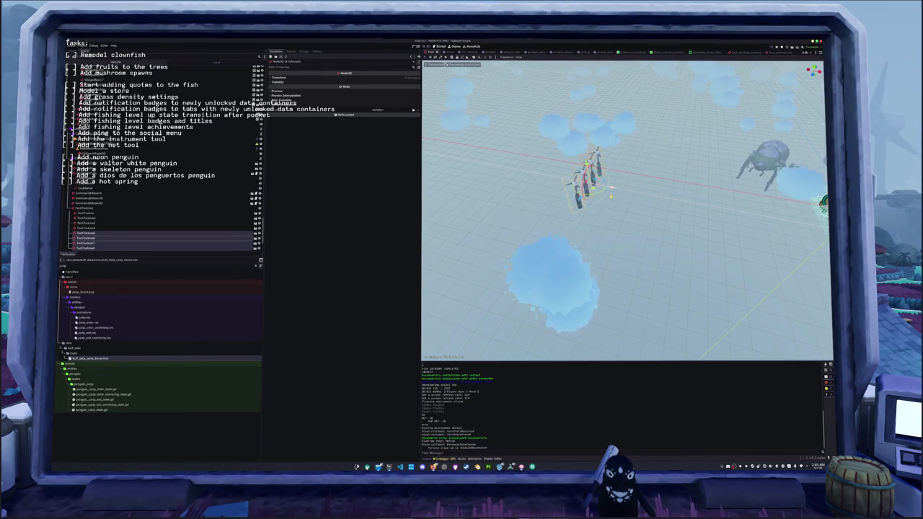
click(85, 238)
key(f)
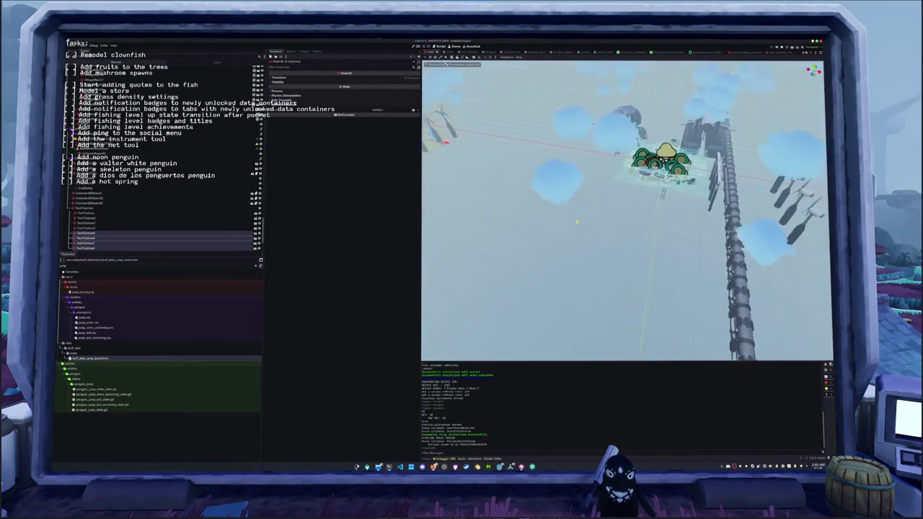
key(f)
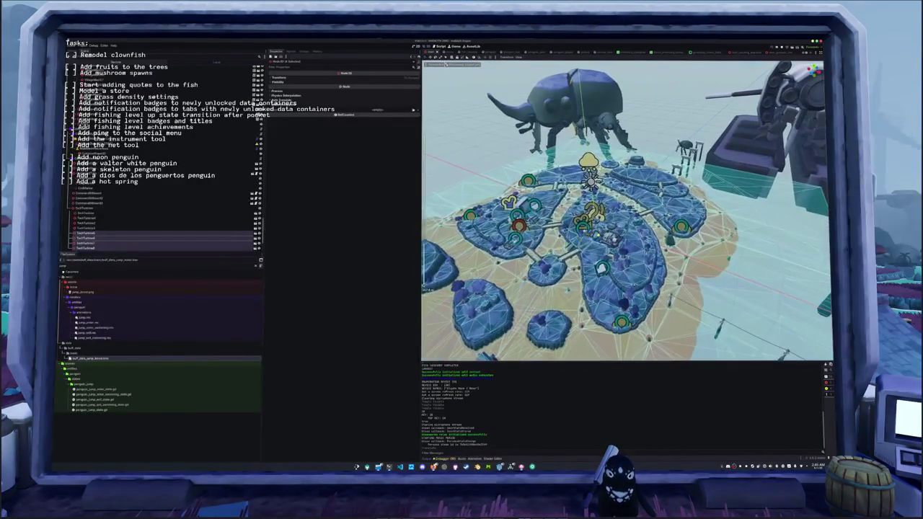
click(85, 238)
key(f)
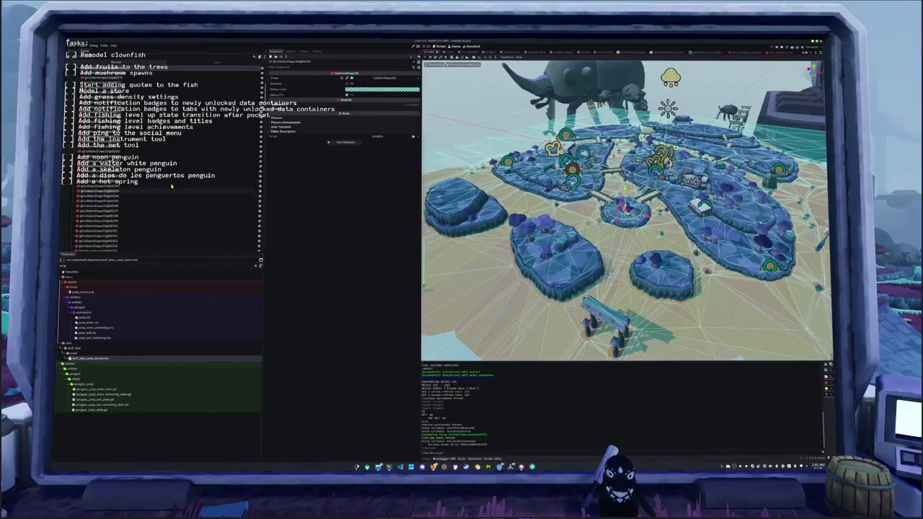
Step: Run the project with F5 to playtest the penguin on the re-exported island terrain
scroll(162, 159, down, 3)
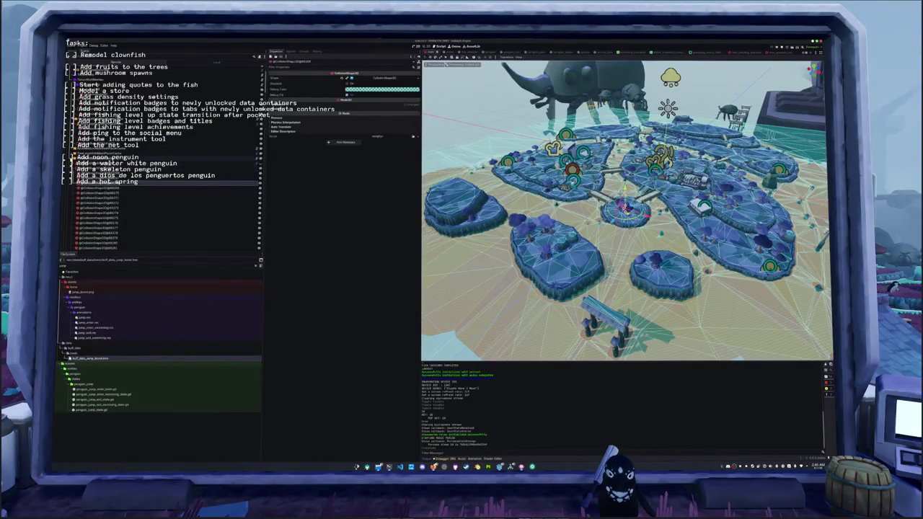
scroll(162, 209, down, 5)
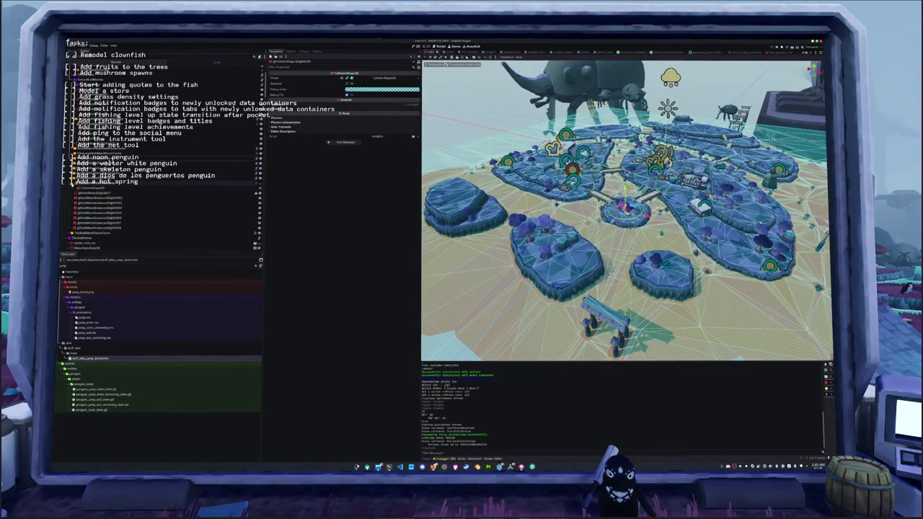
scroll(162, 216, down, 3)
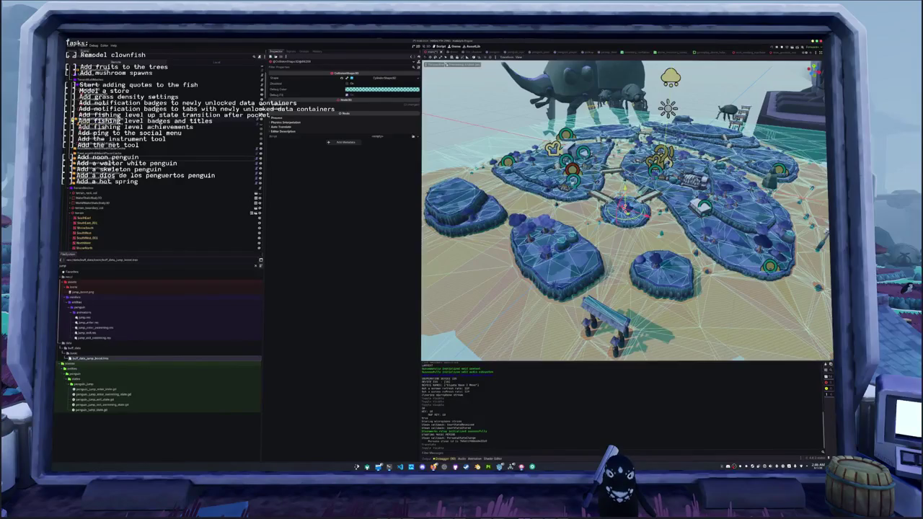
scroll(143, 175, up, 2)
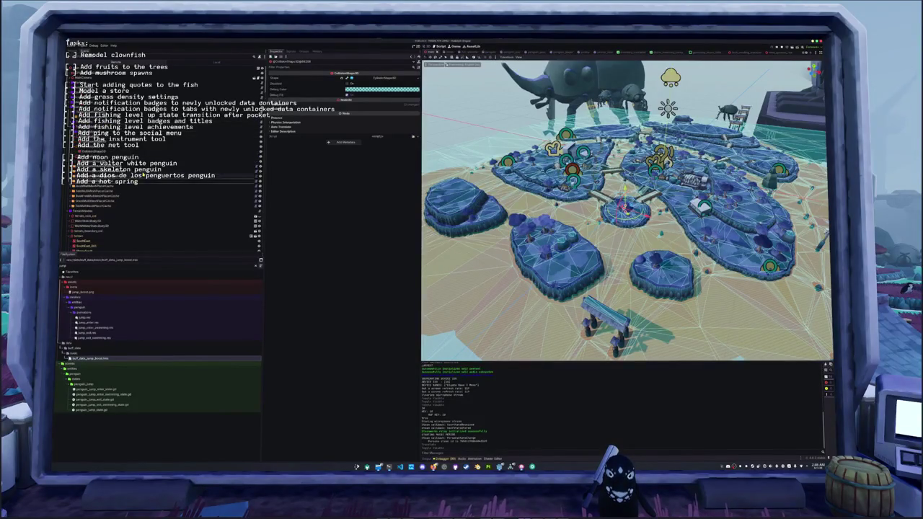
scroll(162, 194, down, 5)
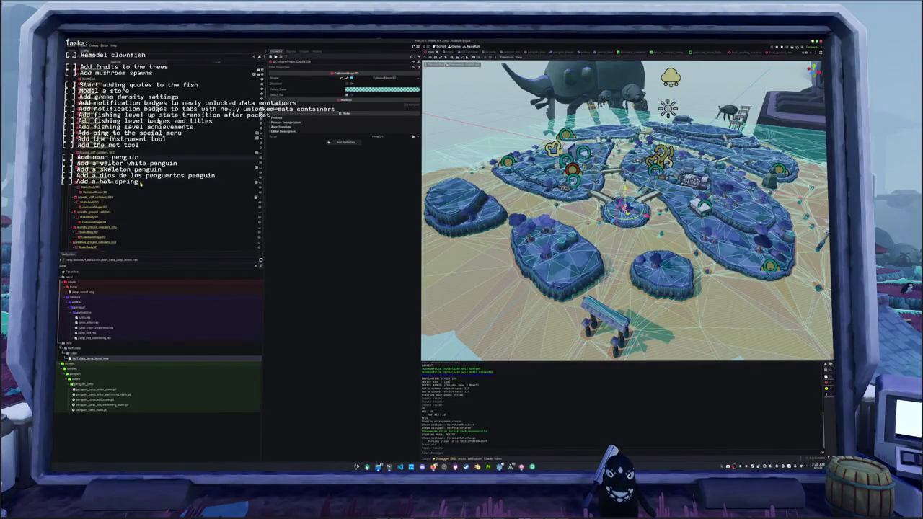
scroll(161, 194, down, 3)
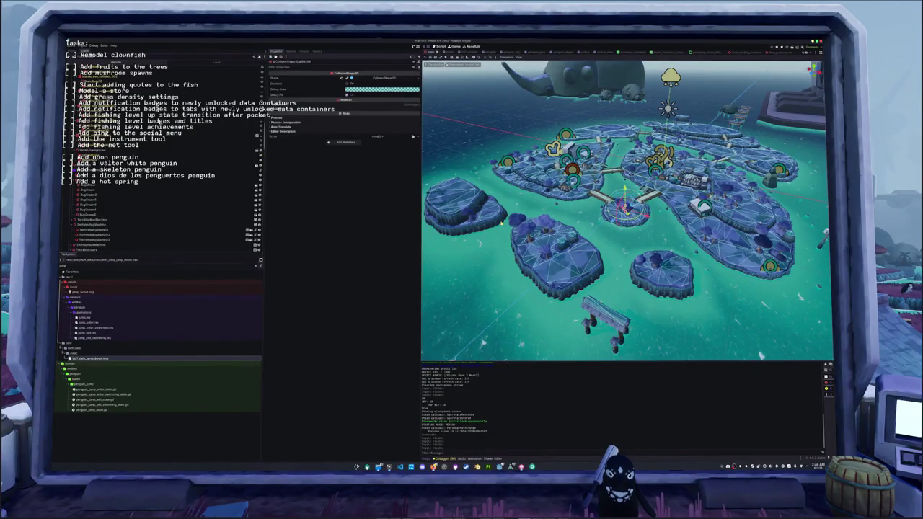
key(F5)
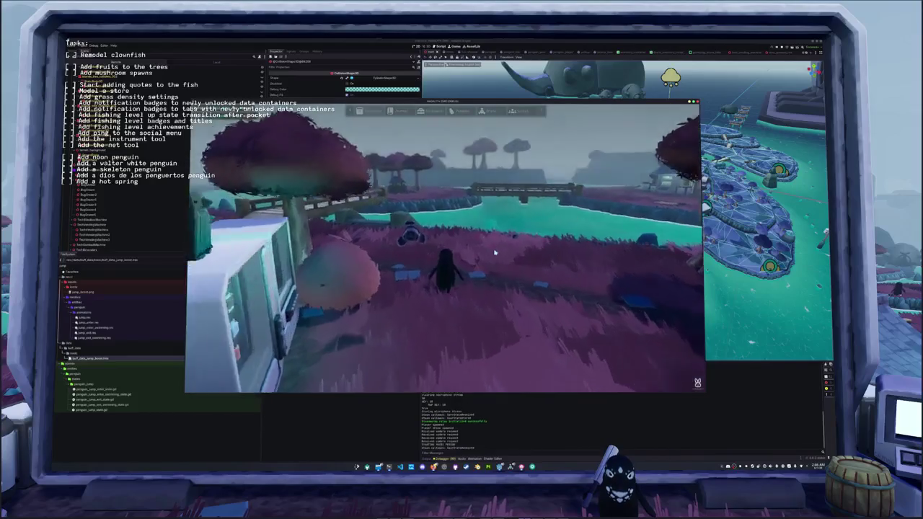
Step: Toggle the in-game inventory open and closed, then stop the playtest with F8
key(Tab)
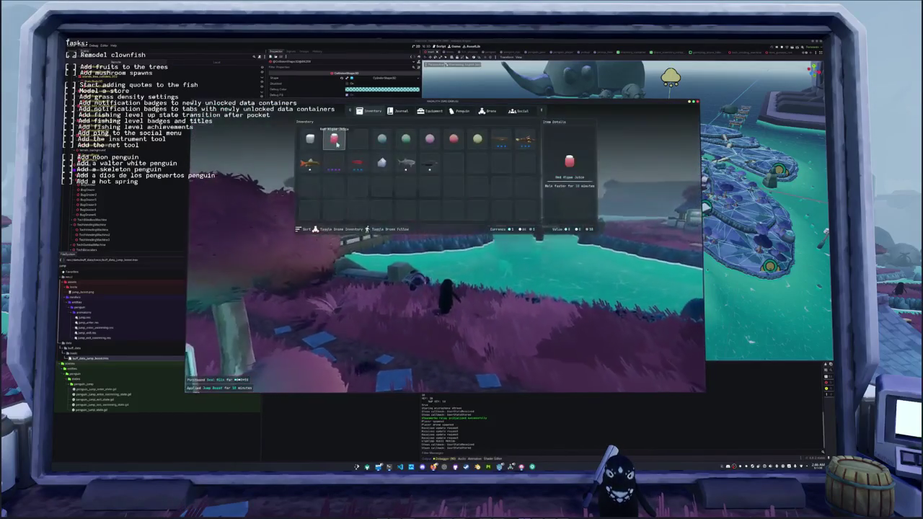
key(Tab)
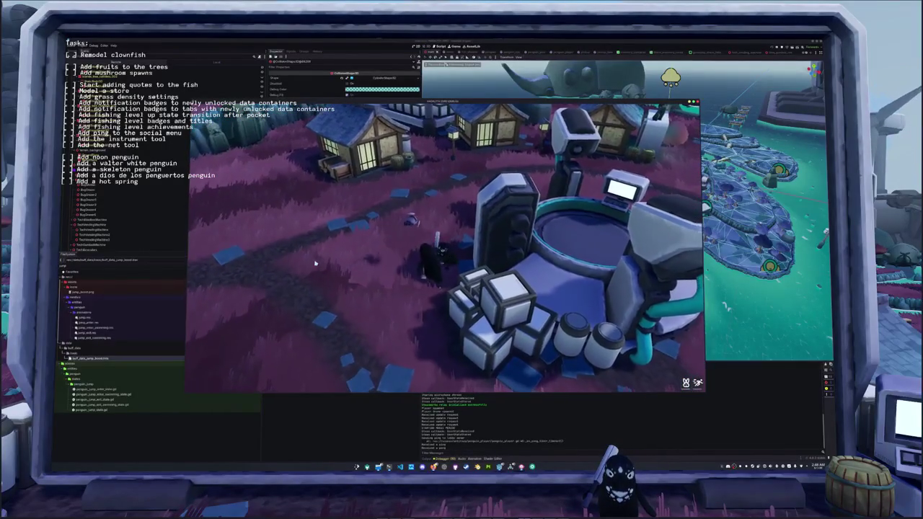
key(F8)
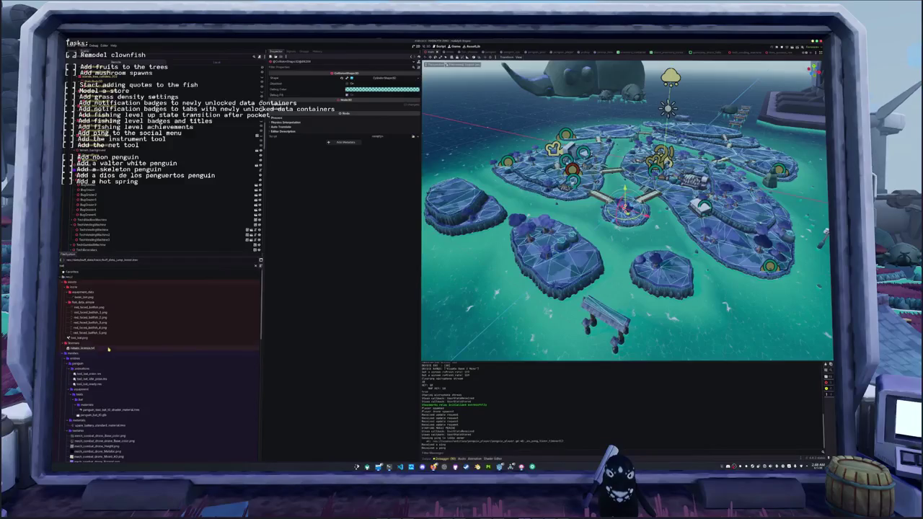
Step: View penguin_ball_data_ID.tres in the Inspector, then relaunch the game with F5
scroll(119, 377, down, 3)
scroll(112, 381, down, 2)
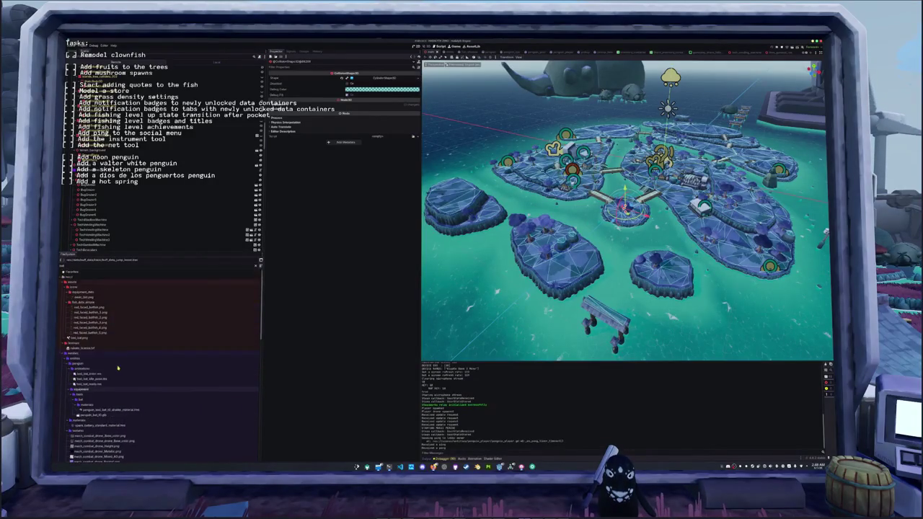
scroll(123, 372, down, 3)
scroll(122, 371, down, 3)
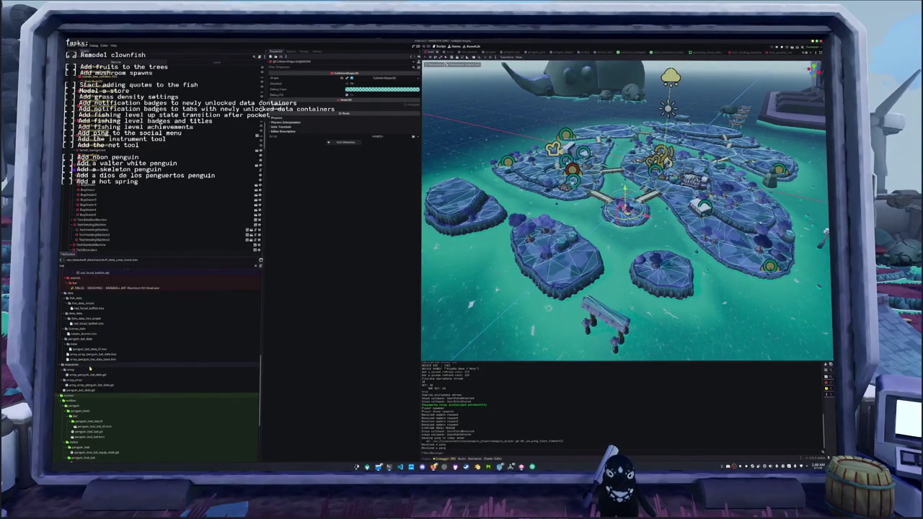
click(92, 350)
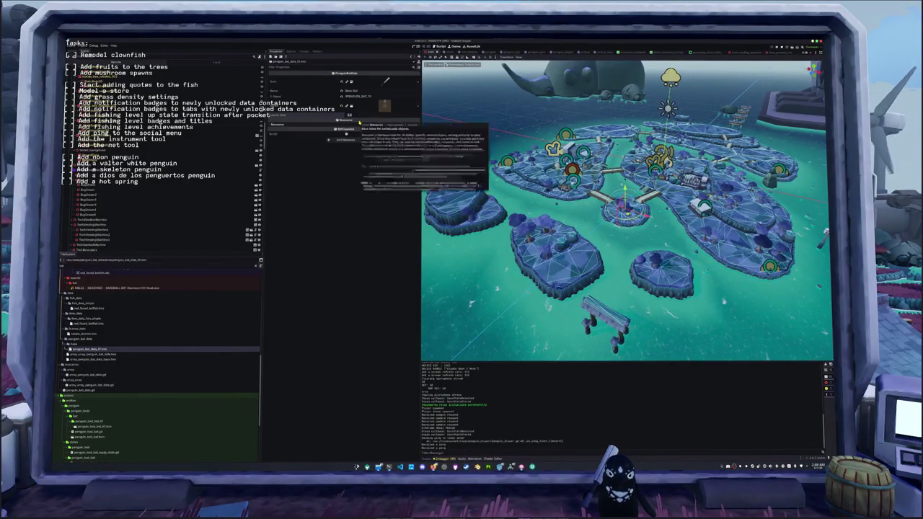
key(F5)
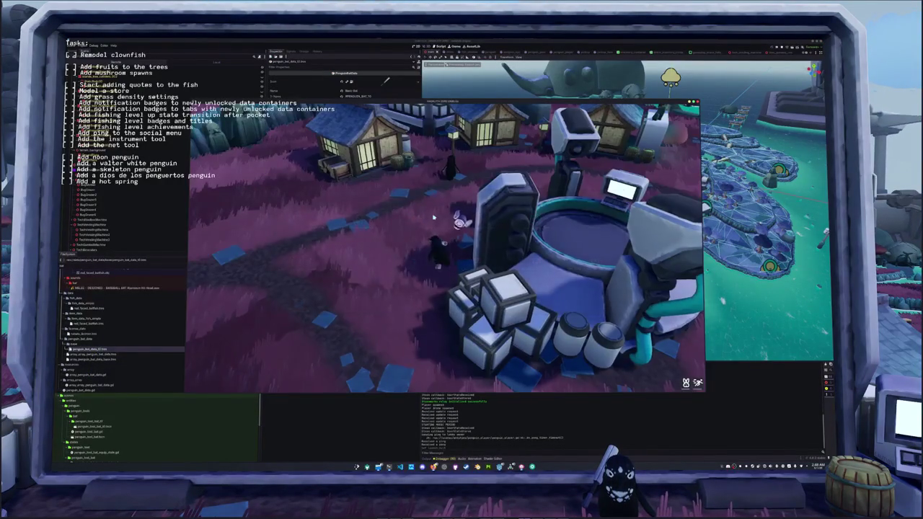
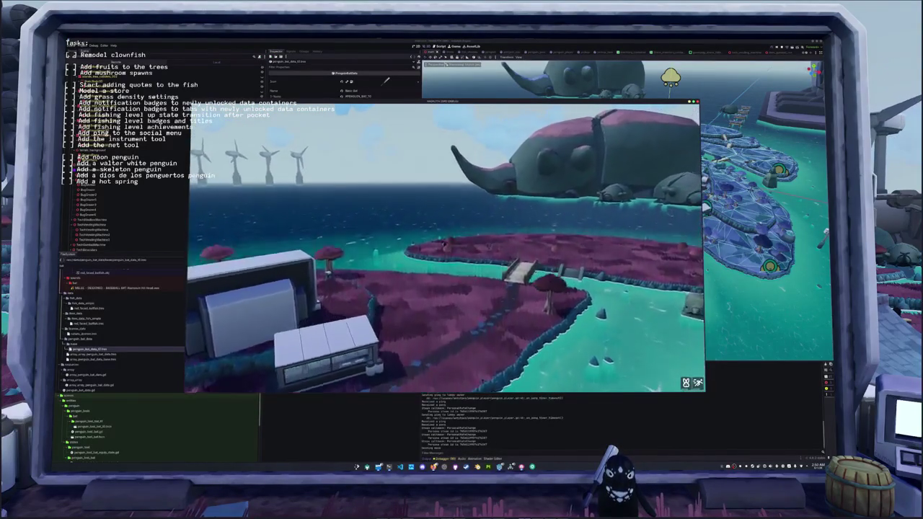
Step: Stop the penguin game test run with F8 and return to the 3D island scene
key(F8)
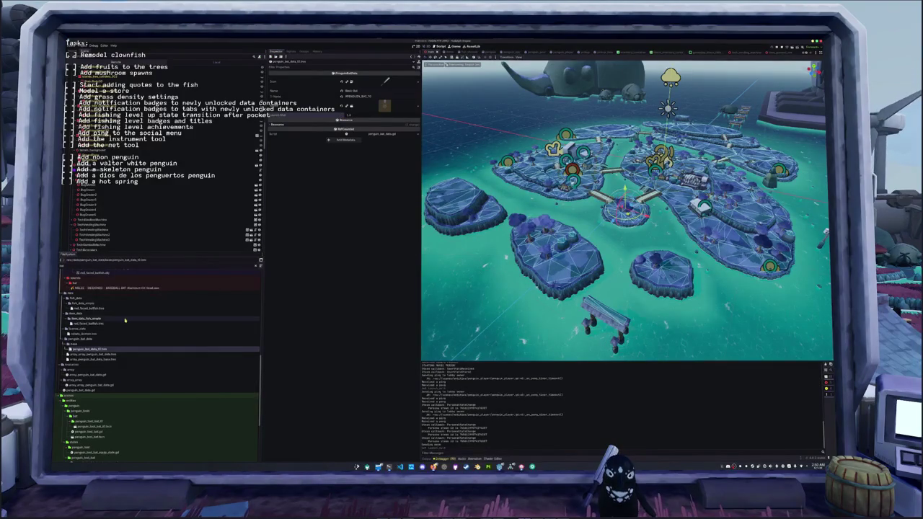
Step: Filter FileSystem for 'jump' and set buff_data_jump_boost.tres Jump Velocity Mult to 1.75
scroll(102, 265, up, 3)
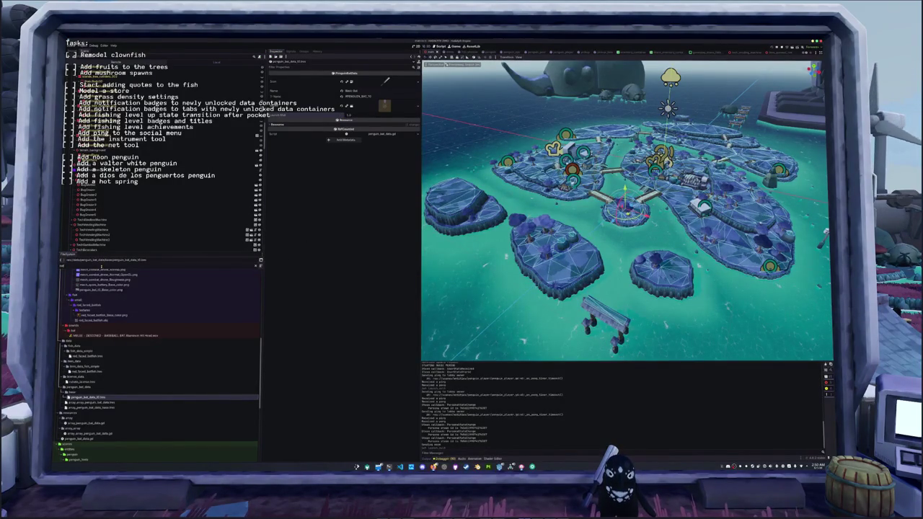
text(jump)
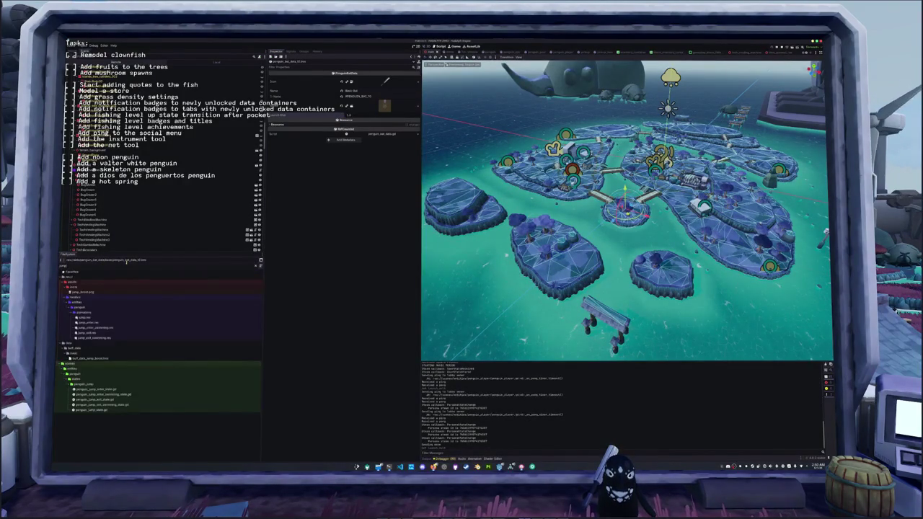
click(91, 358)
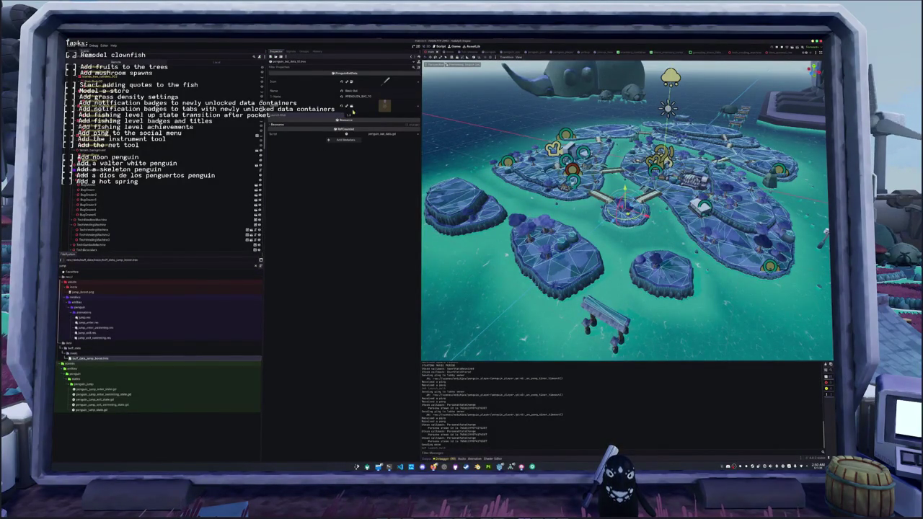
click(91, 358)
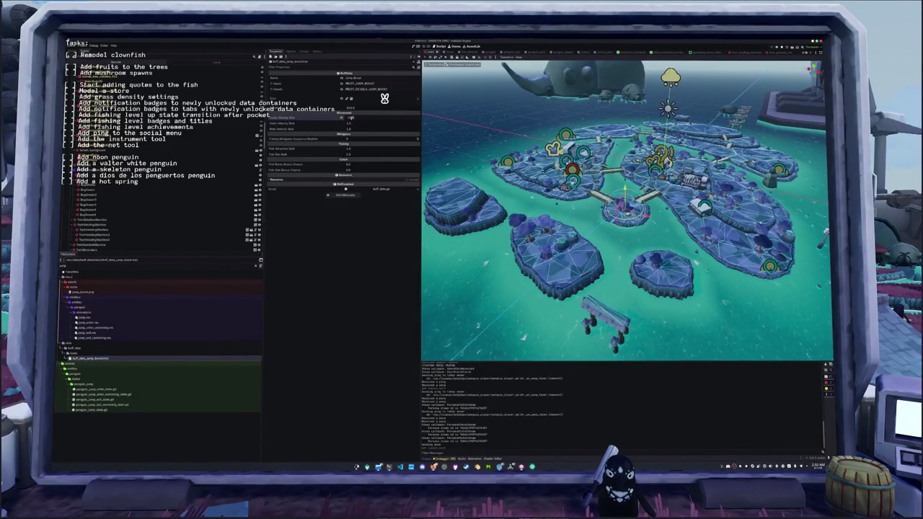
text(.75)
key(Return)
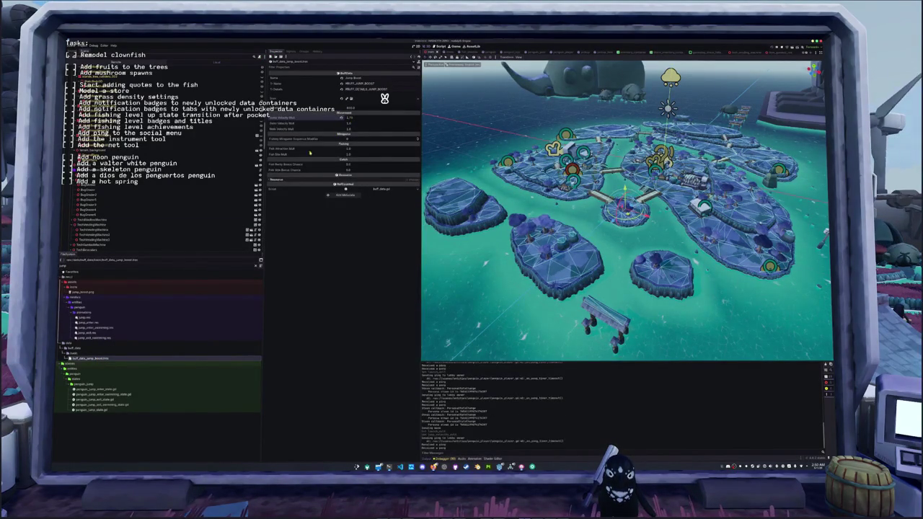
Step: Clear the filter, open buff_data_walk_boost.tres, and launch the game with F5
click(254, 265)
click(101, 367)
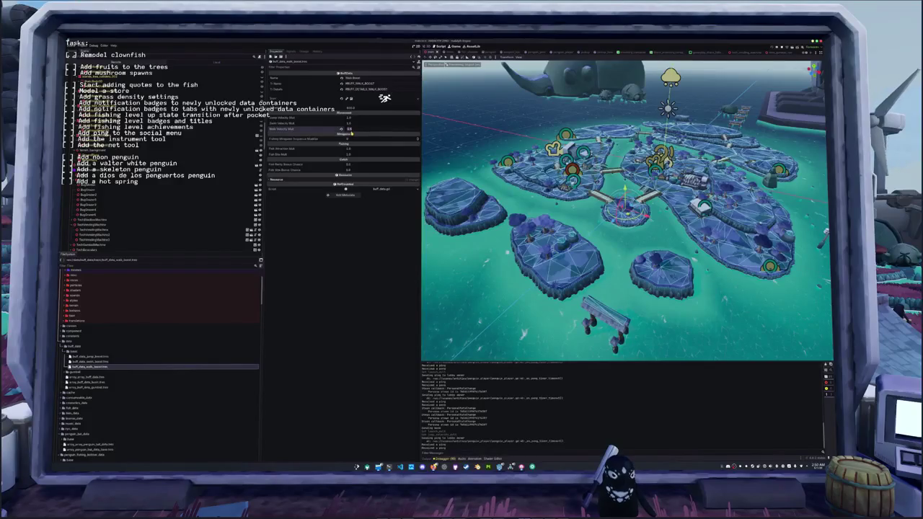
key(F5)
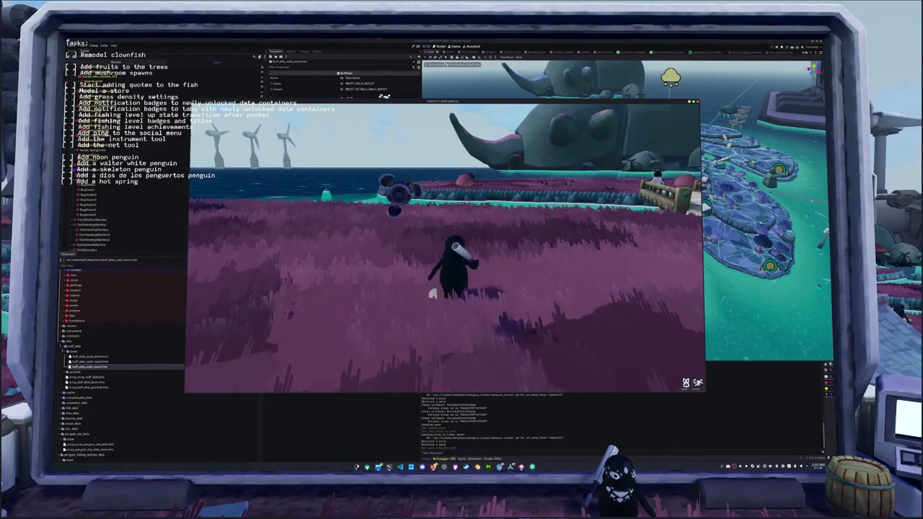
Step: Run the penguin down the bridge and across the purple grass to the other penguin
key(w)
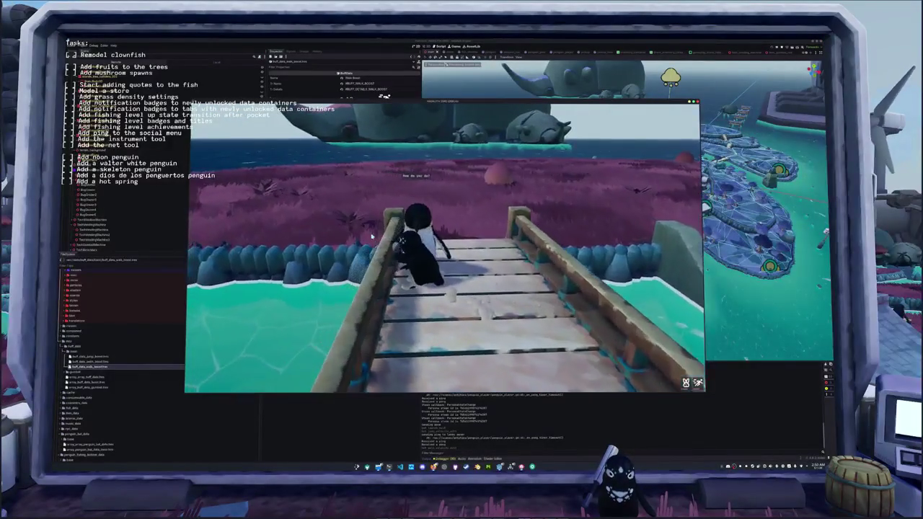
key(w)
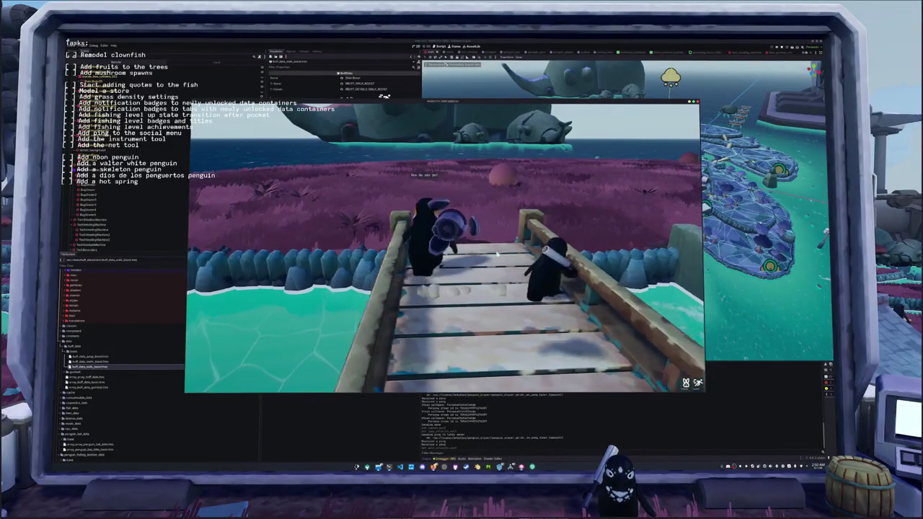
key(w)
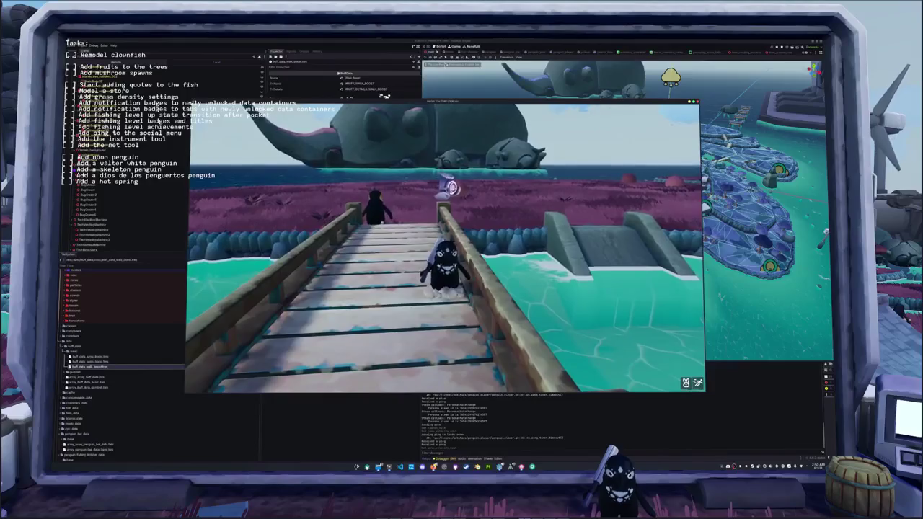
key(w)
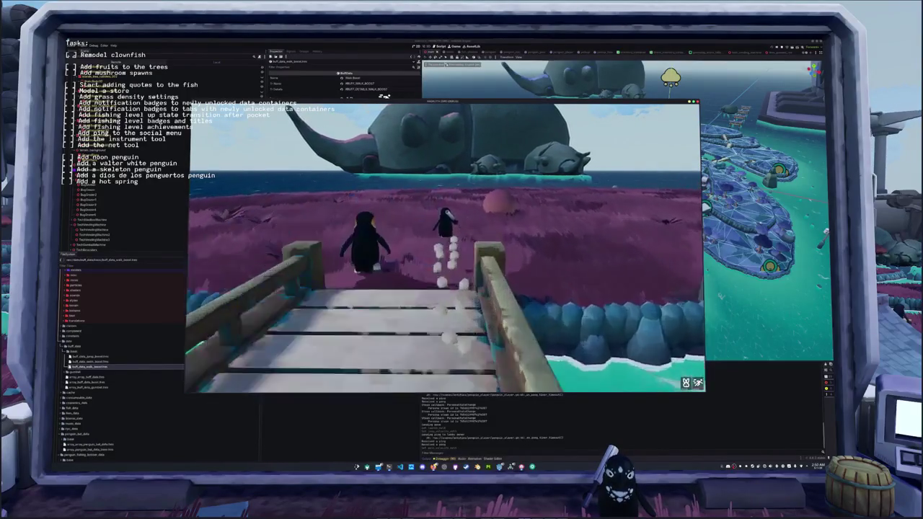
key(w)
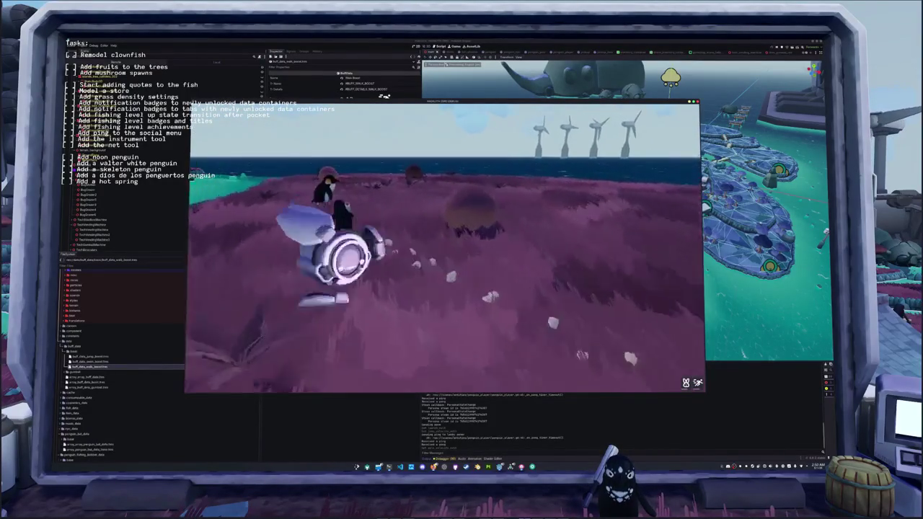
key(w)
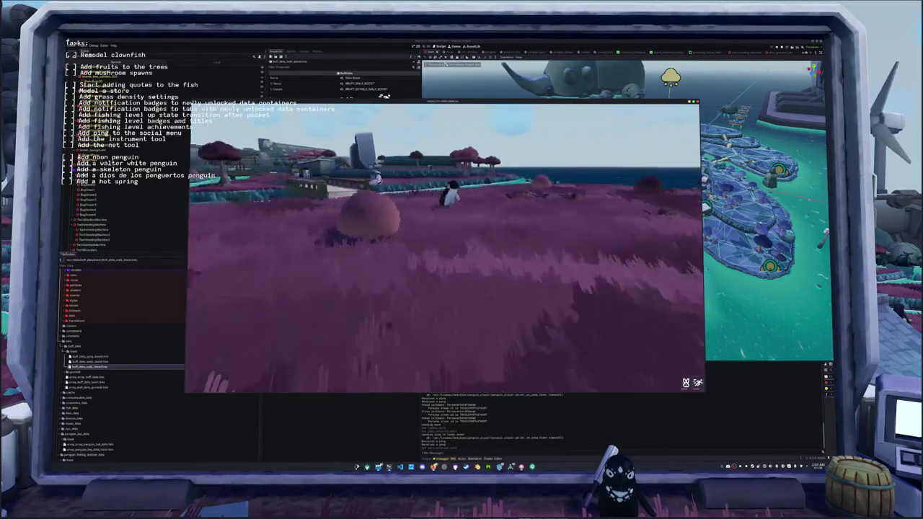
key(w)
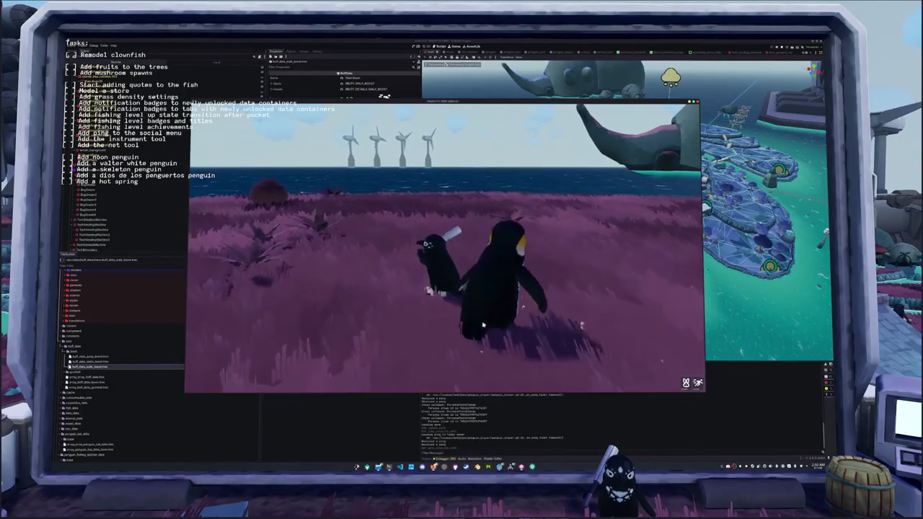
key(w)
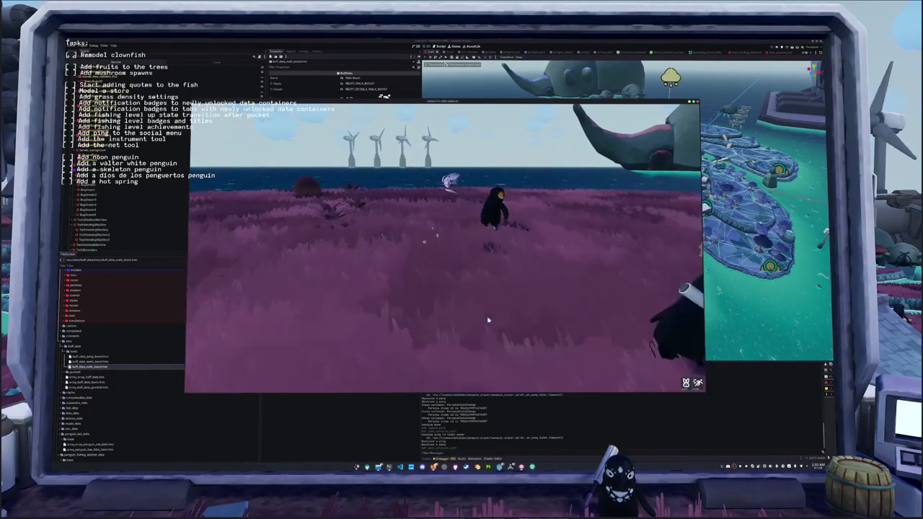
key(w)
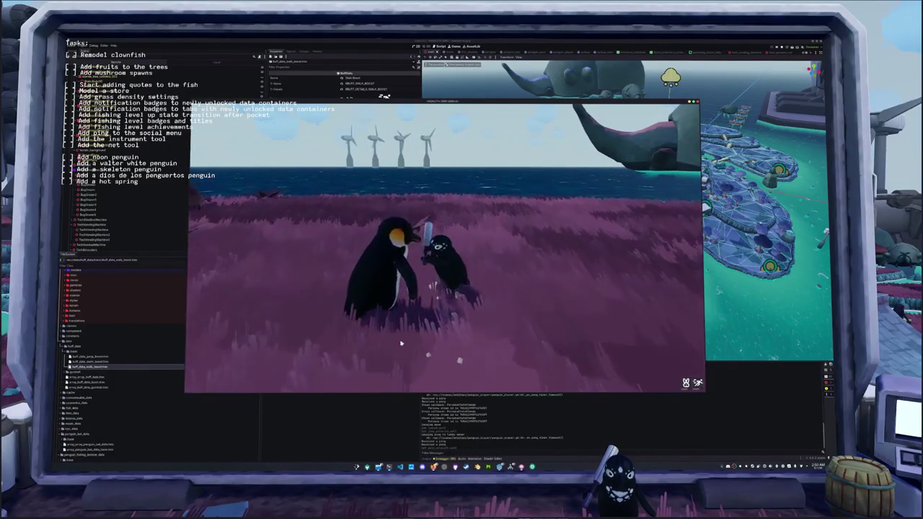
Step: Run back over the wooden bridge toward the village house, then stop the game
key(s)
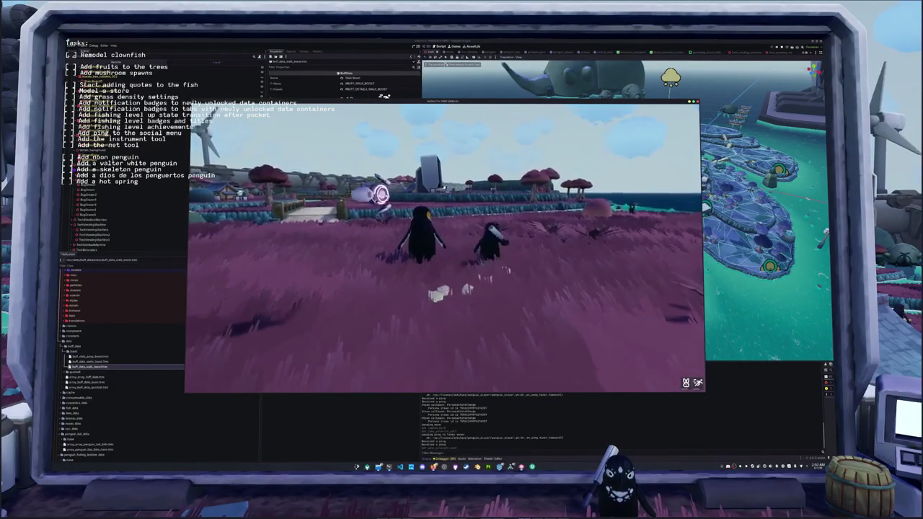
key(w)
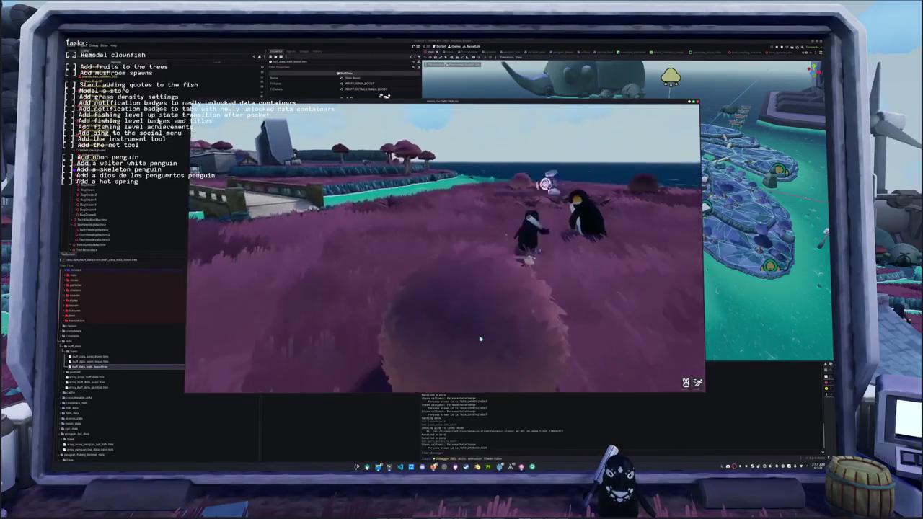
key(s)
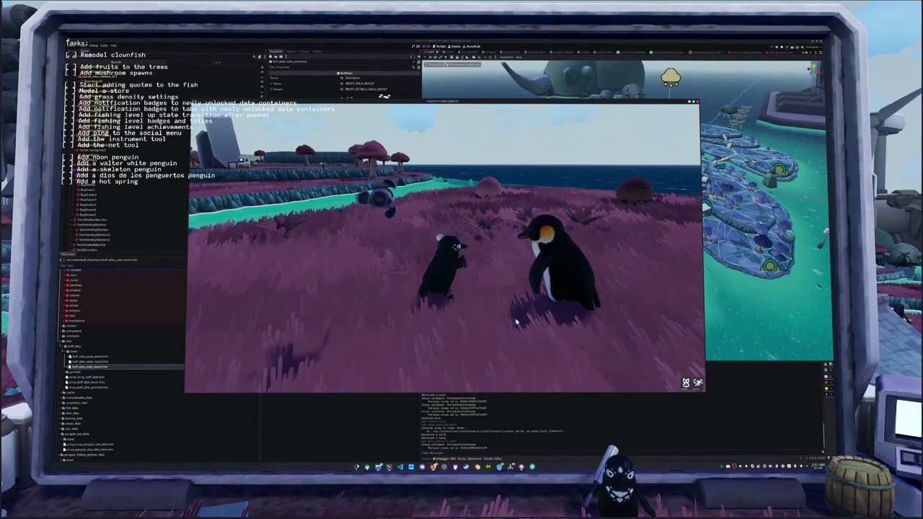
key(w)
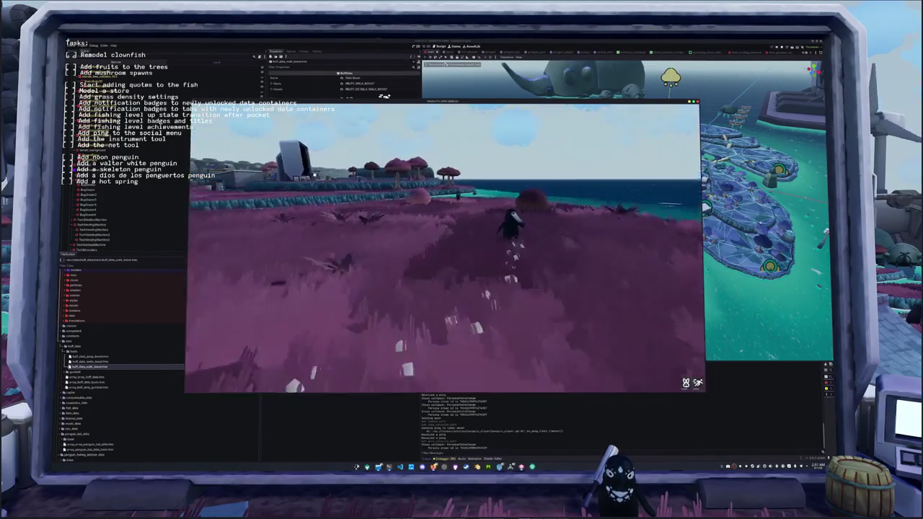
key(d)
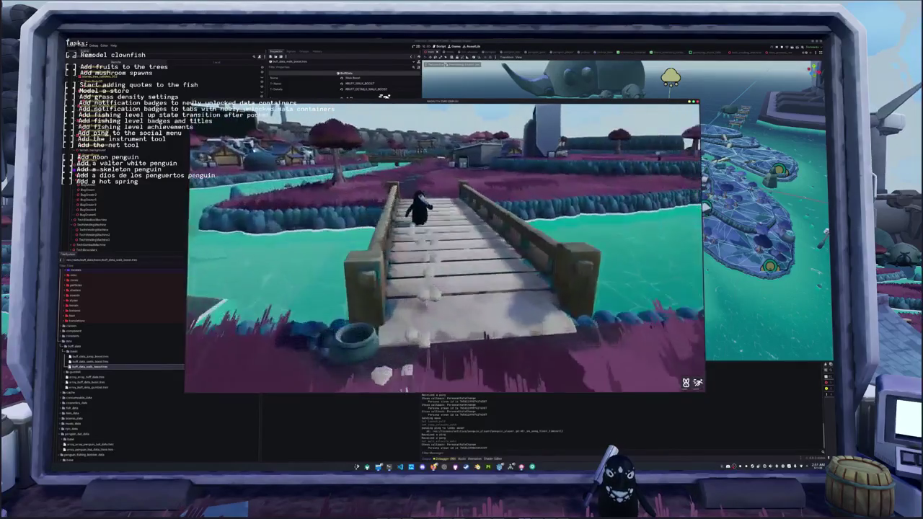
key(w)
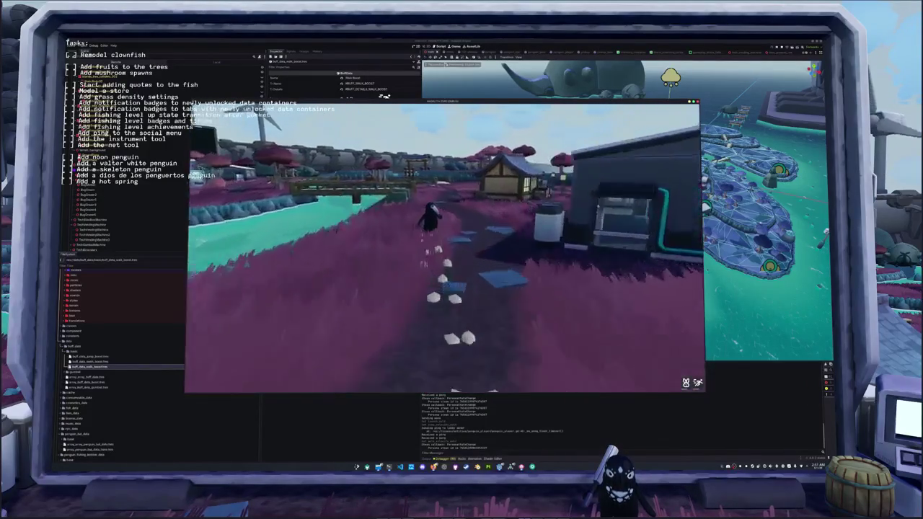
key(w)
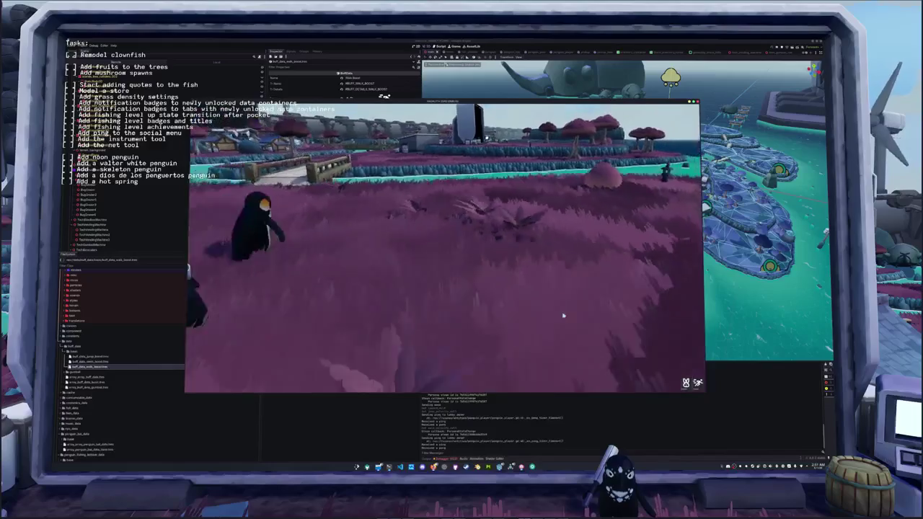
key(F8)
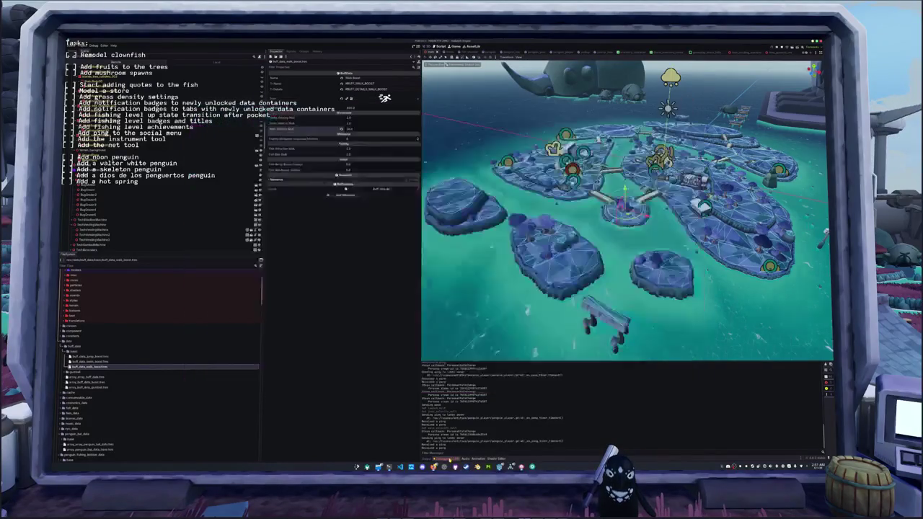
Step: Scroll the Output panel down to the red transform error messages
scroll(516, 425, down, 10)
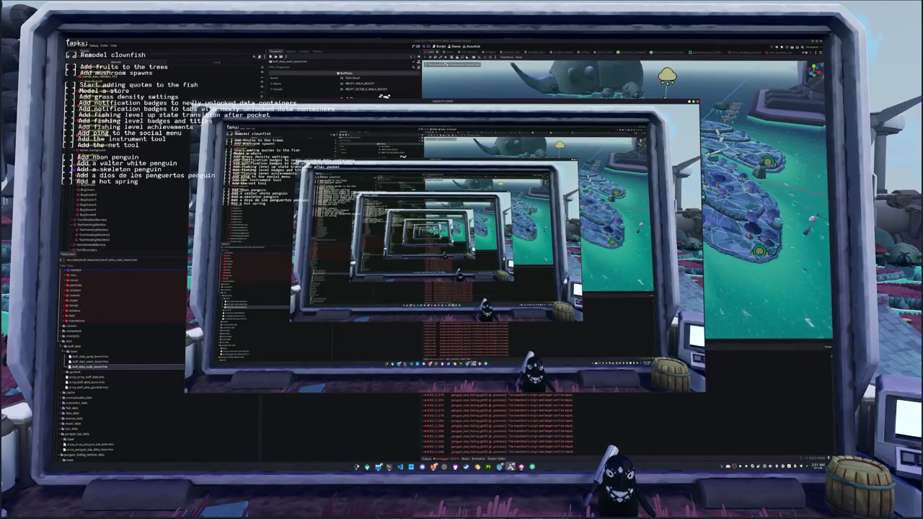
Step: Run the penguin over the bridge, swim along the cliff, then return ashore to the railing
key(F8)
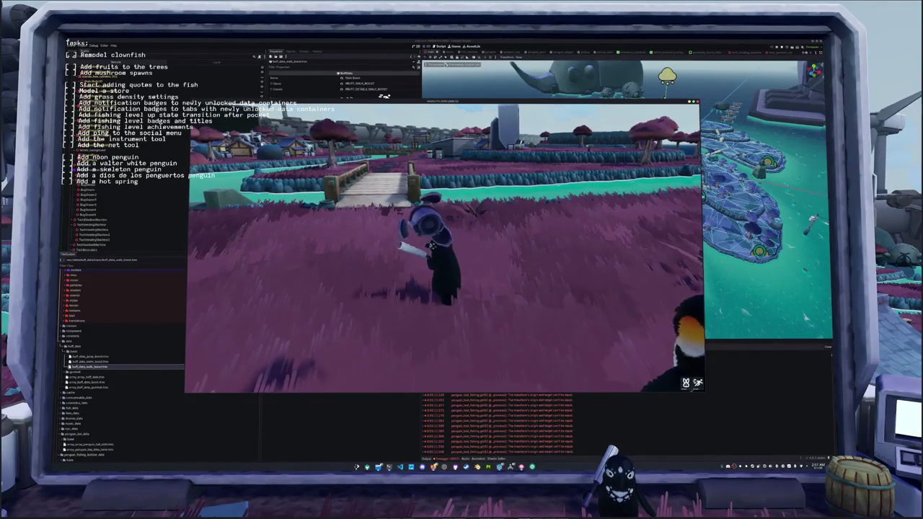
key(w)
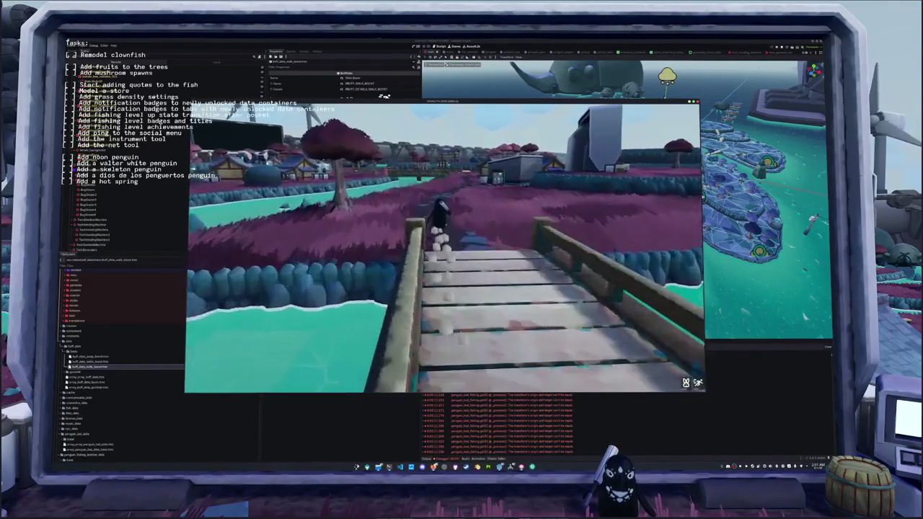
key(w)
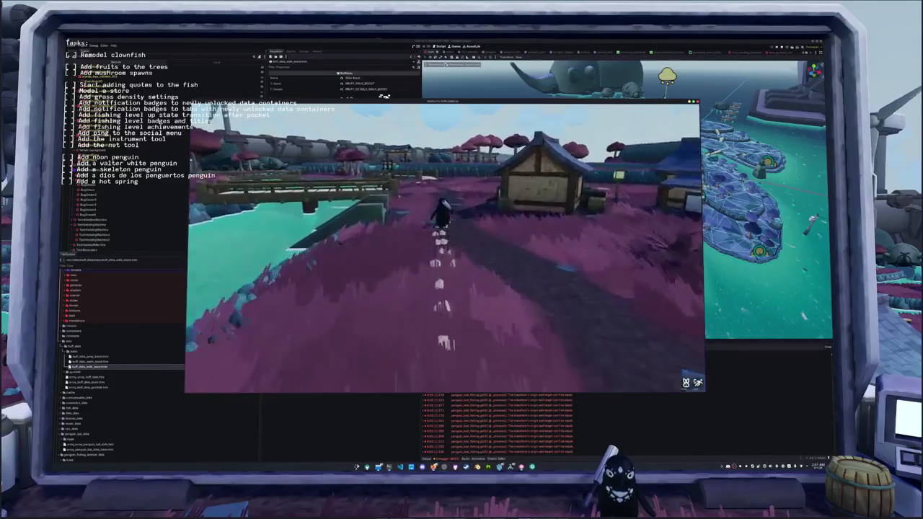
key(w)
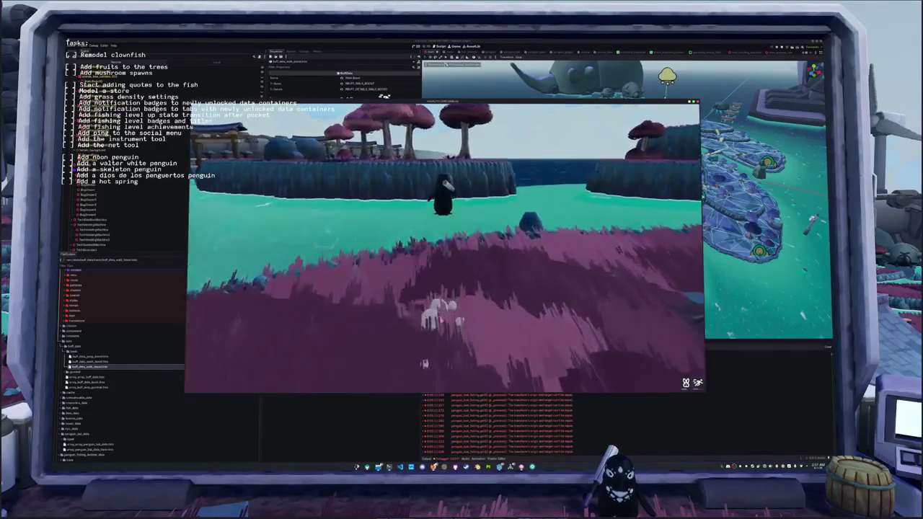
key(w)
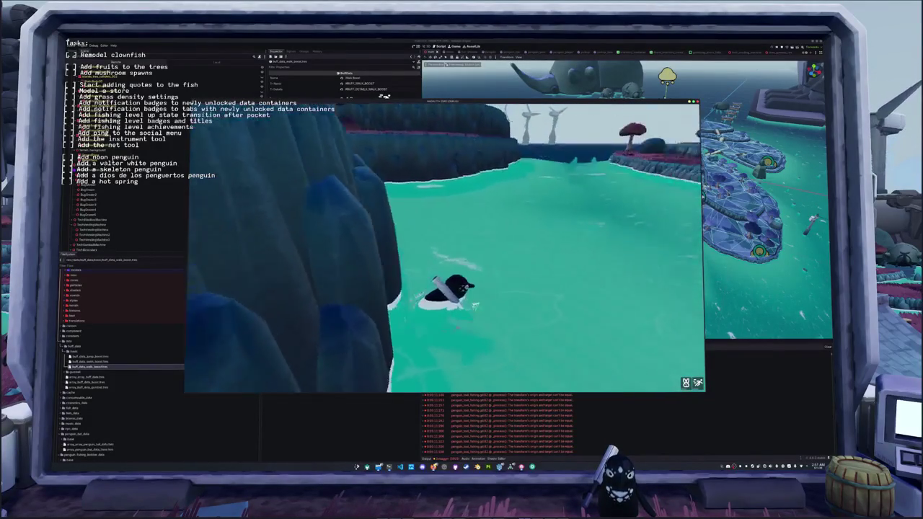
key(w)
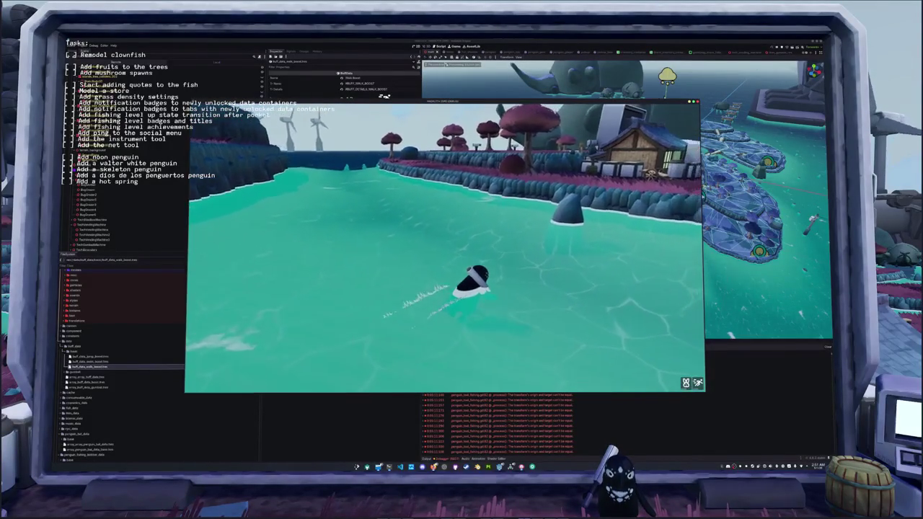
key(w)
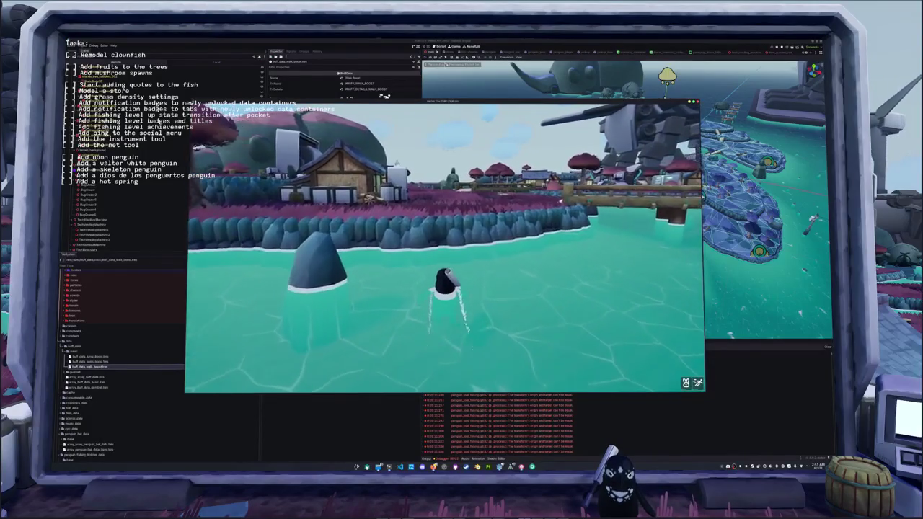
key(w)
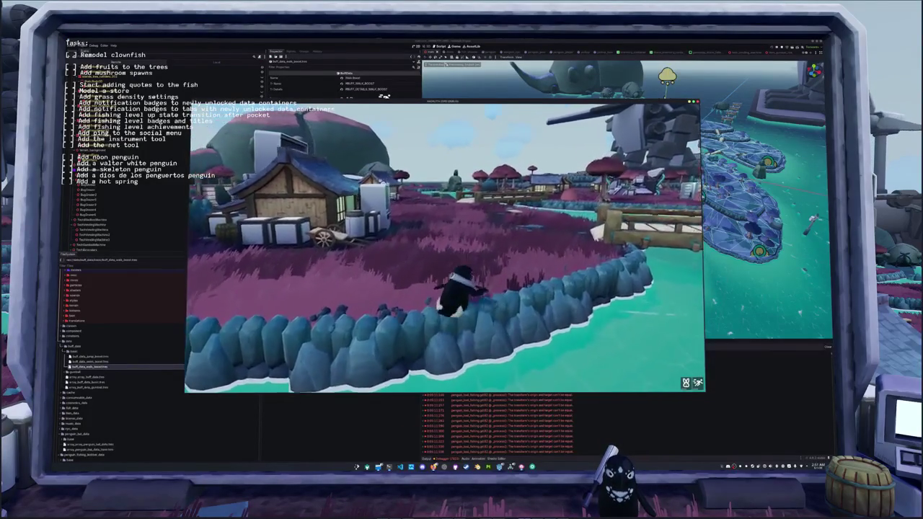
key(w)
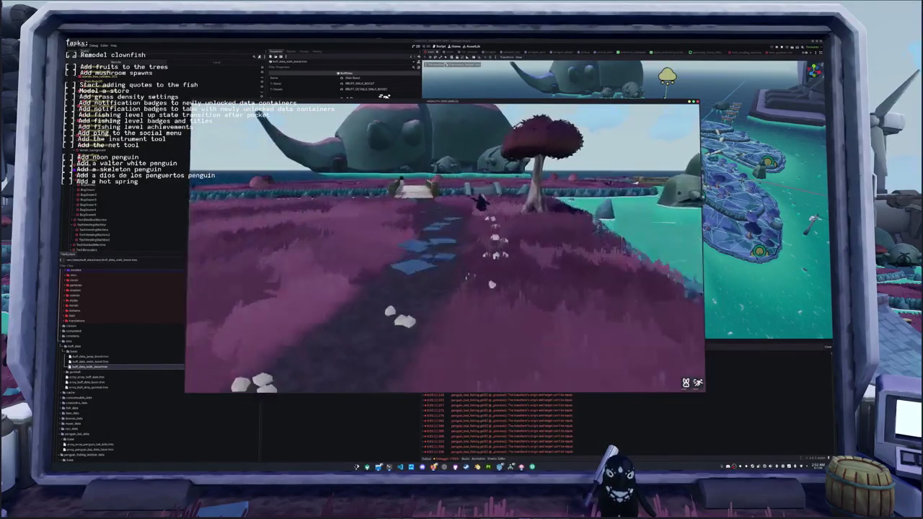
key(w)
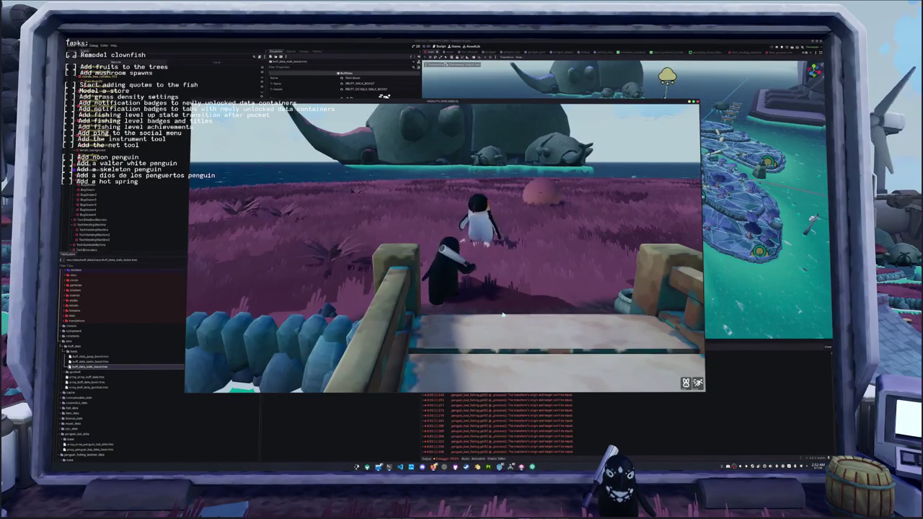
Step: Swing the net three times toward the grass and the other penguin
click(516, 282)
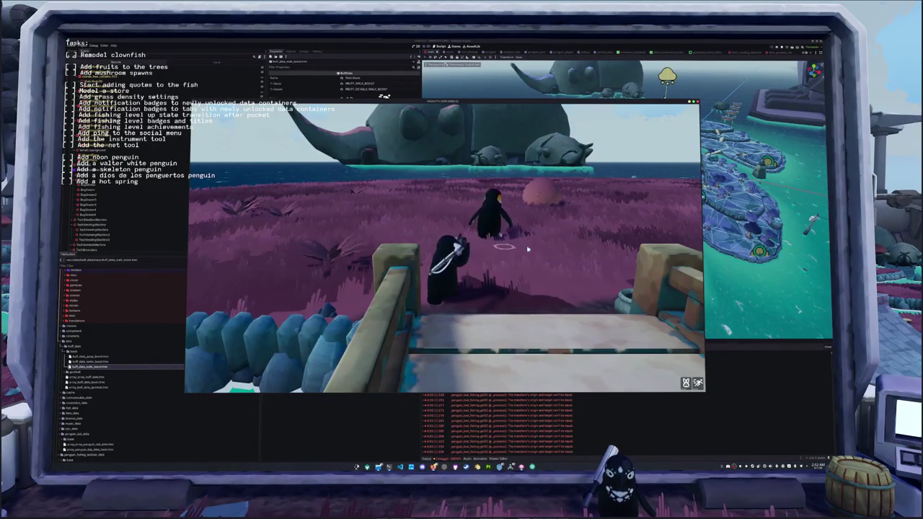
click(501, 306)
click(512, 311)
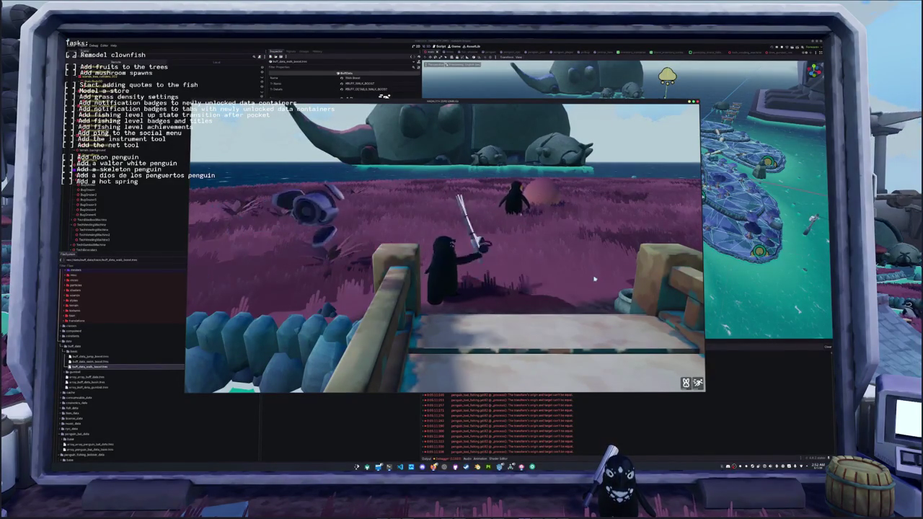
Step: Run past the mushroom trees and up the stairs, then hide the game window
key(w)
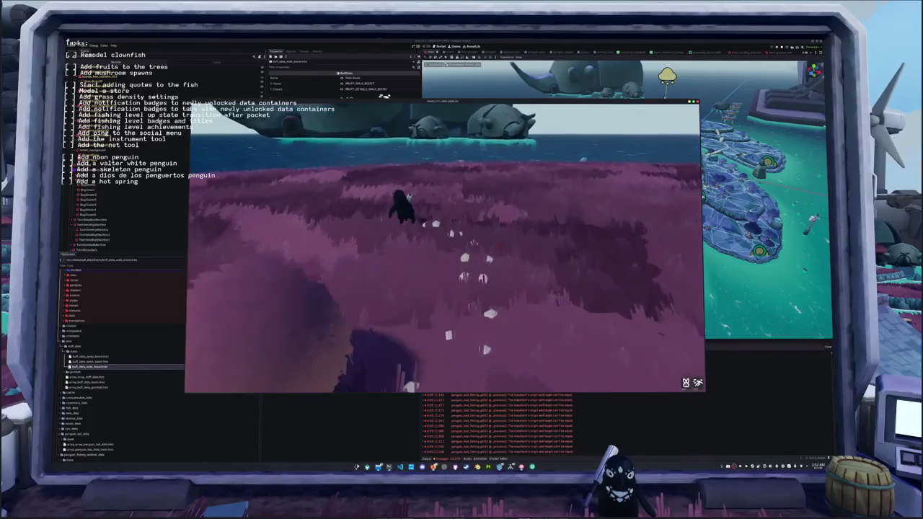
key(a)
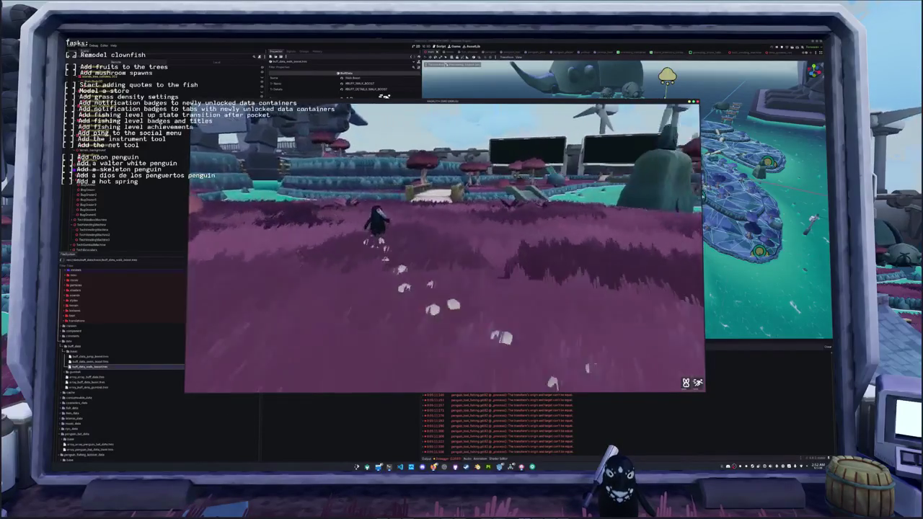
key(d)
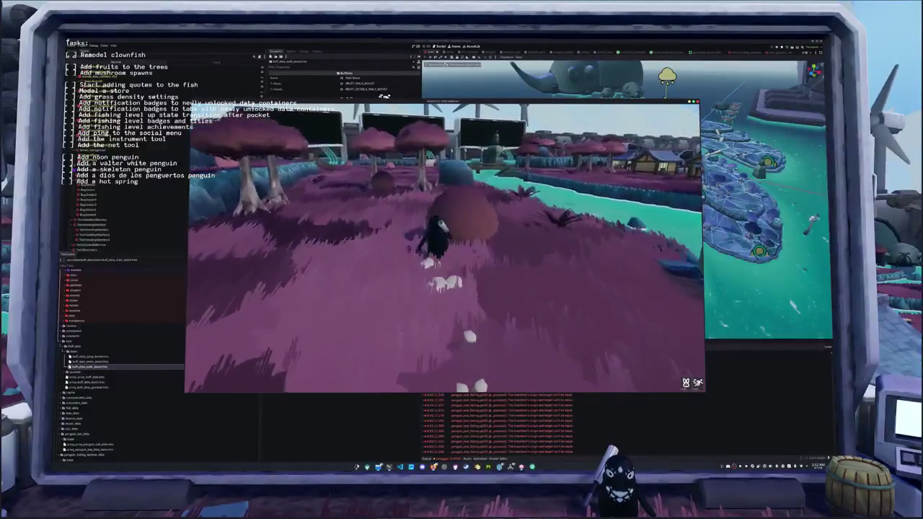
key(w)
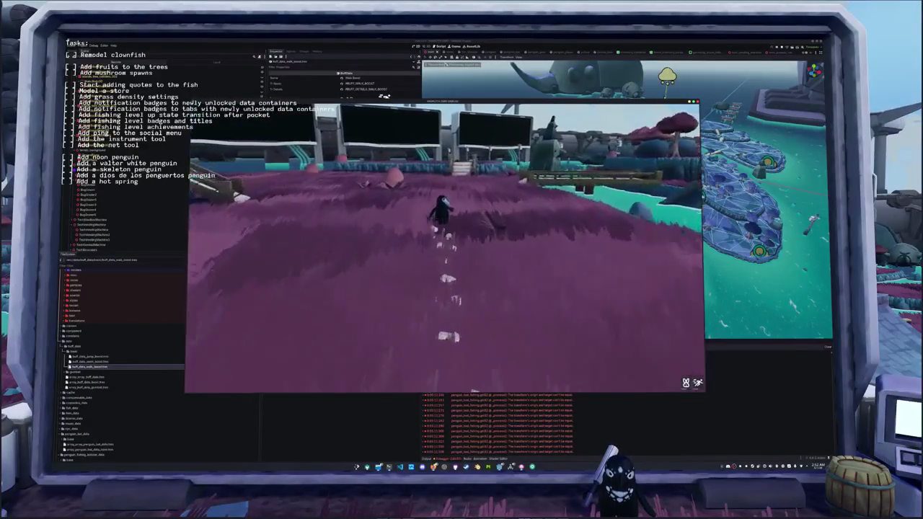
key(w)
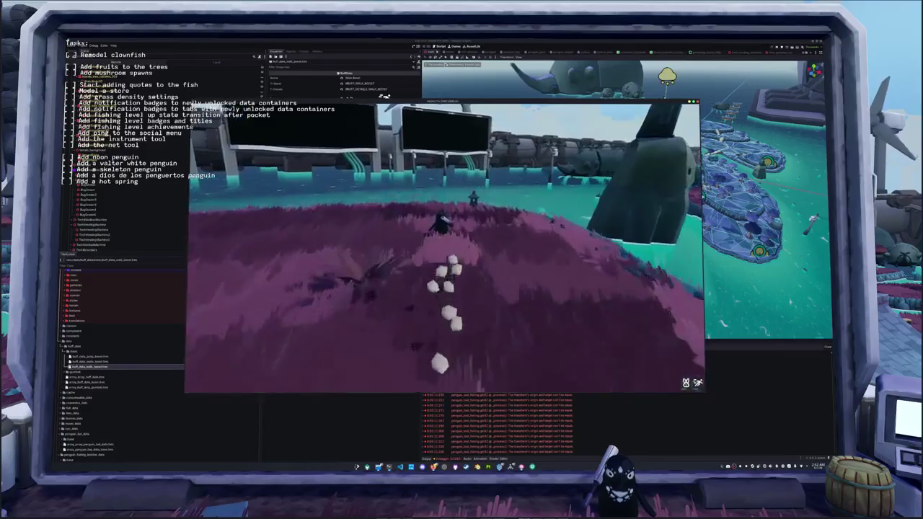
key(a)
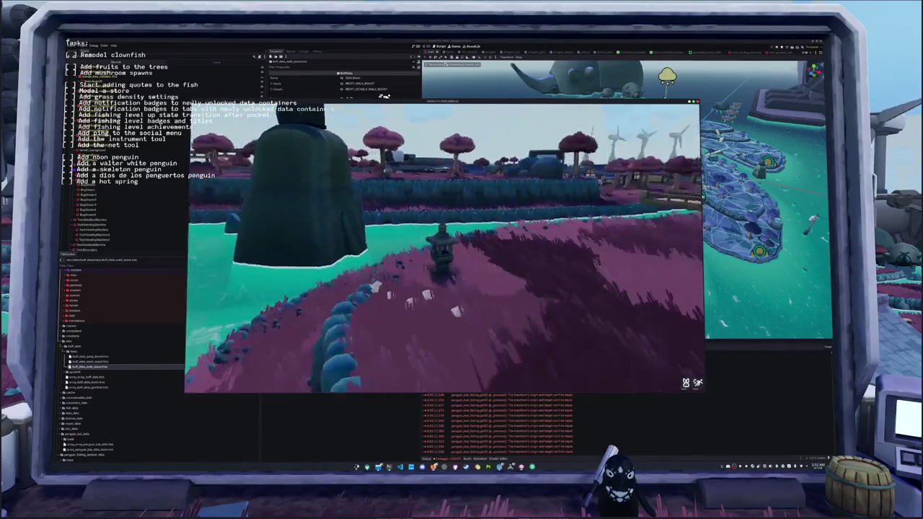
key(s)
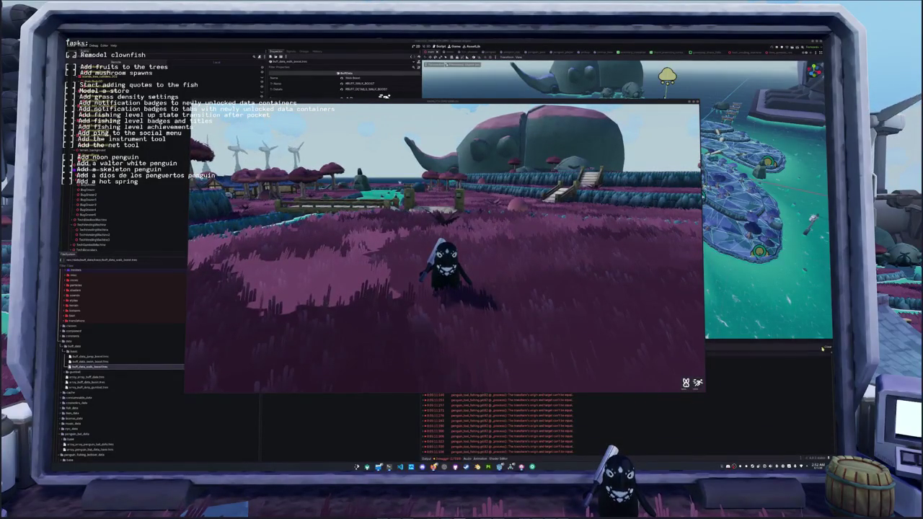
key(F8)
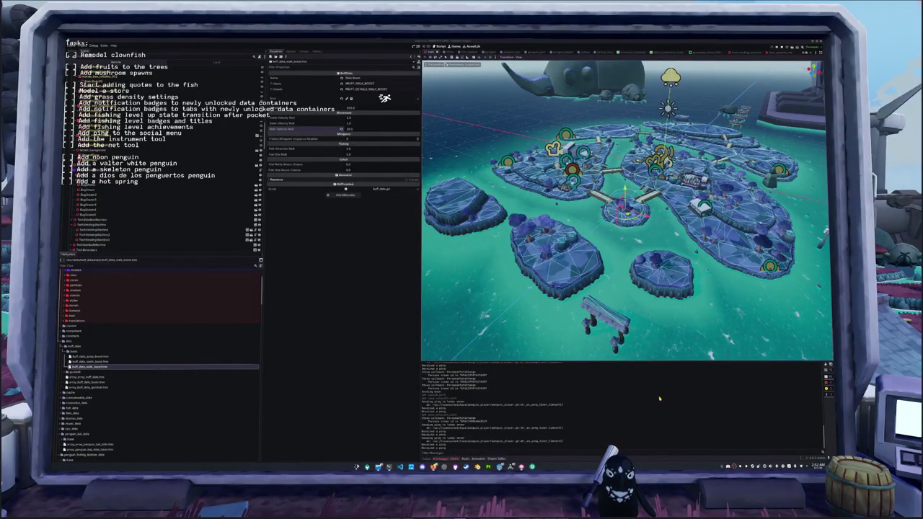
Step: Switch to the training notebook, minimize it, and restore the running penguin game window
key(alt+Tab)
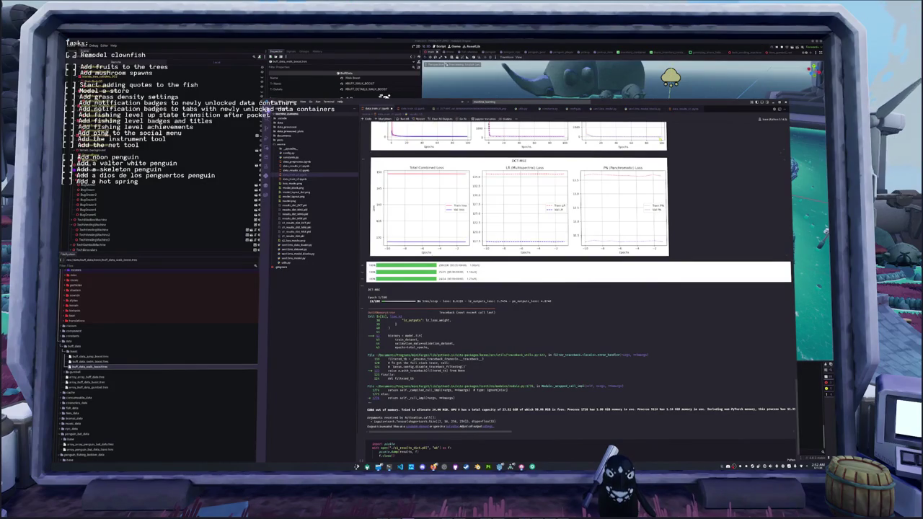
click(774, 103)
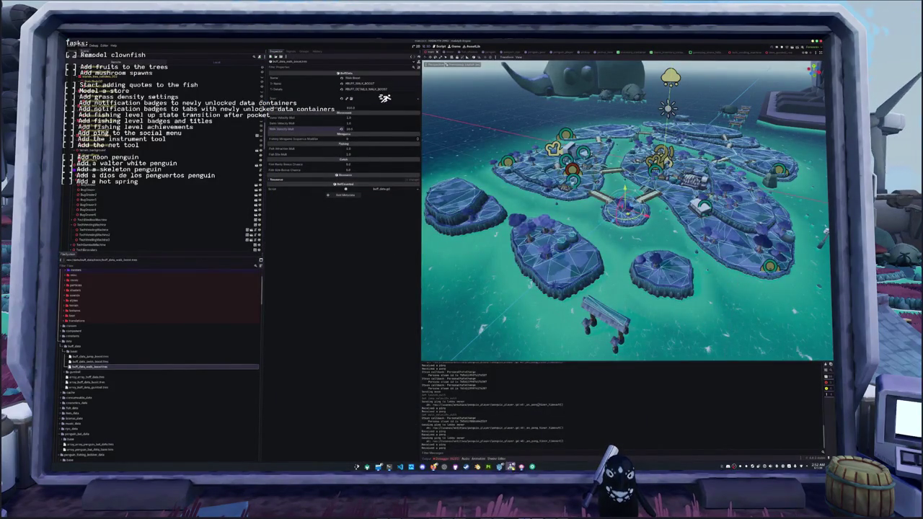
mouse_move(500, 467)
click(478, 439)
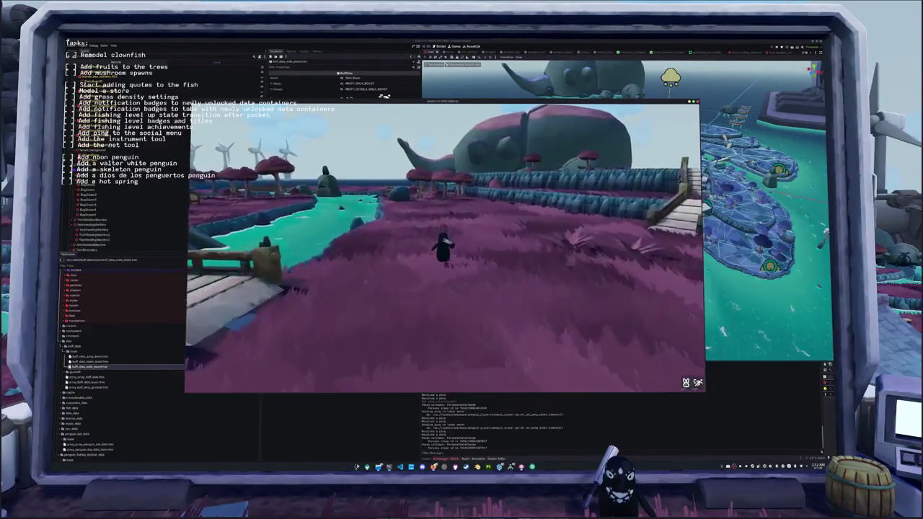
Step: Run the penguin over the bridge and grass into the lake, and swim forward
key(w)
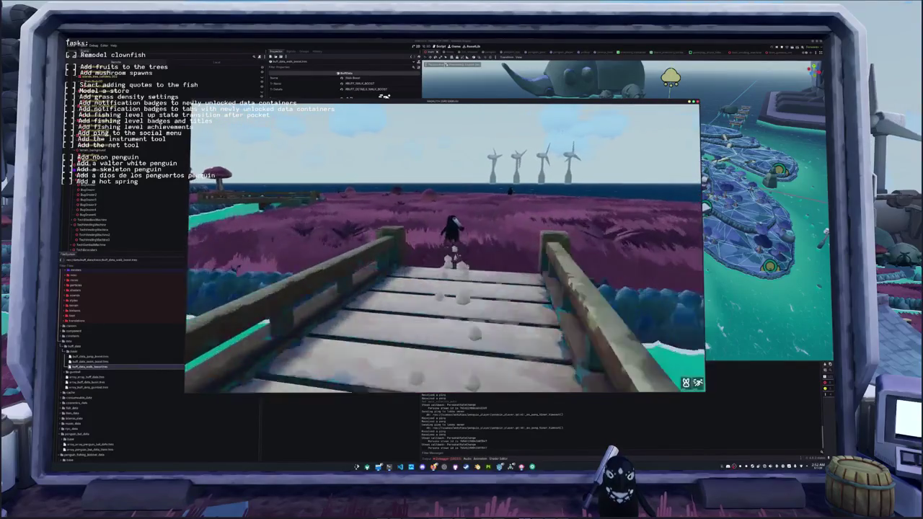
key(w)
key(s)
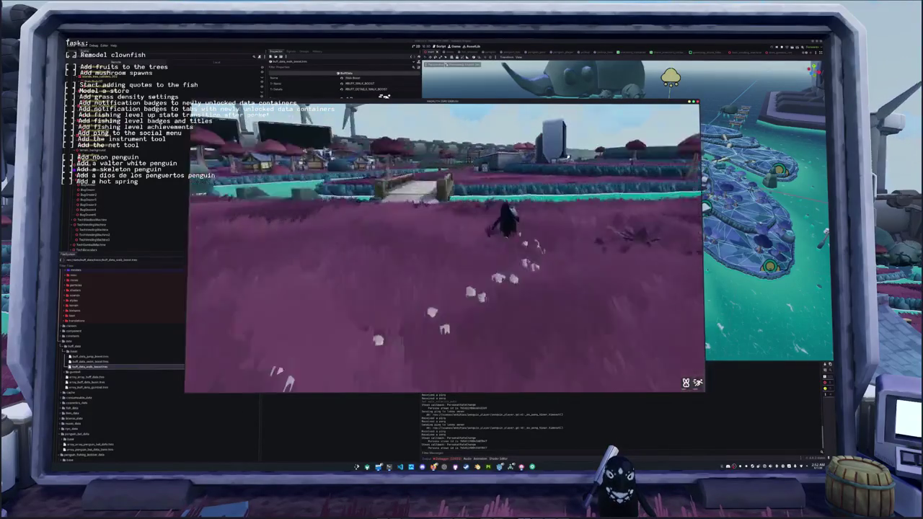
key(w)
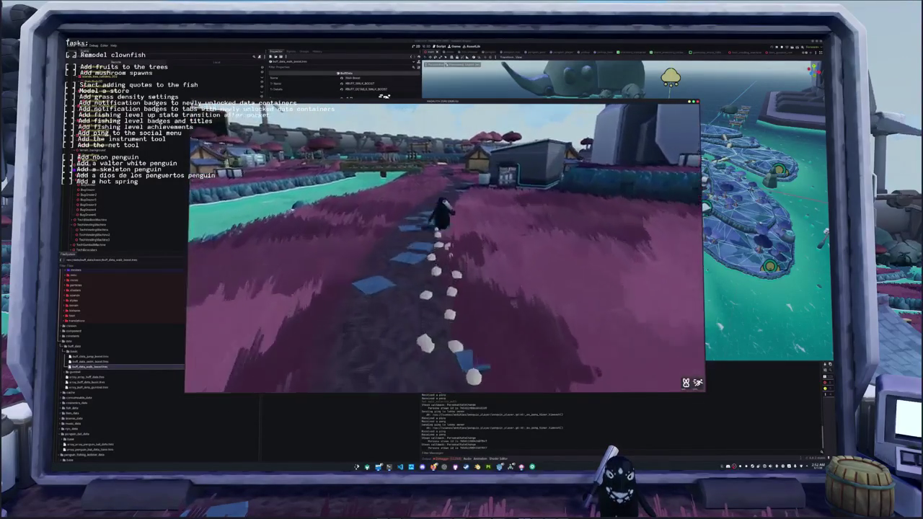
key(s)
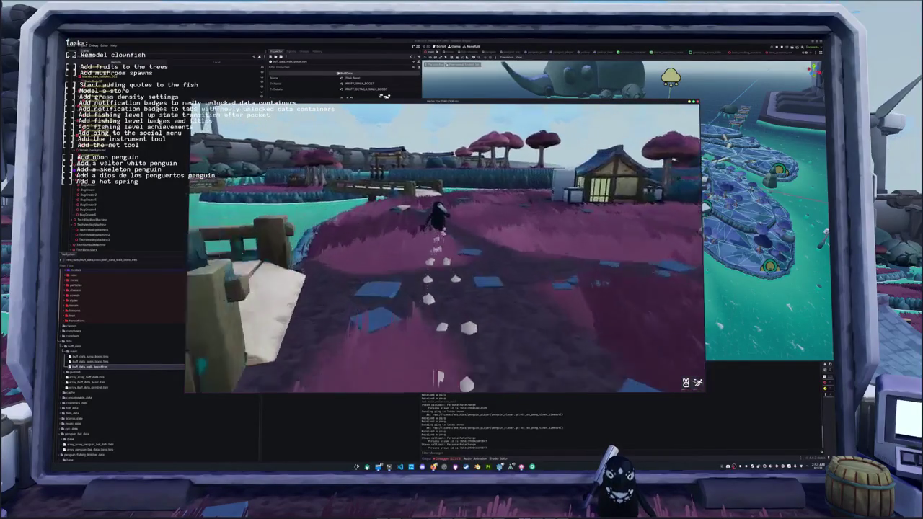
key(w)
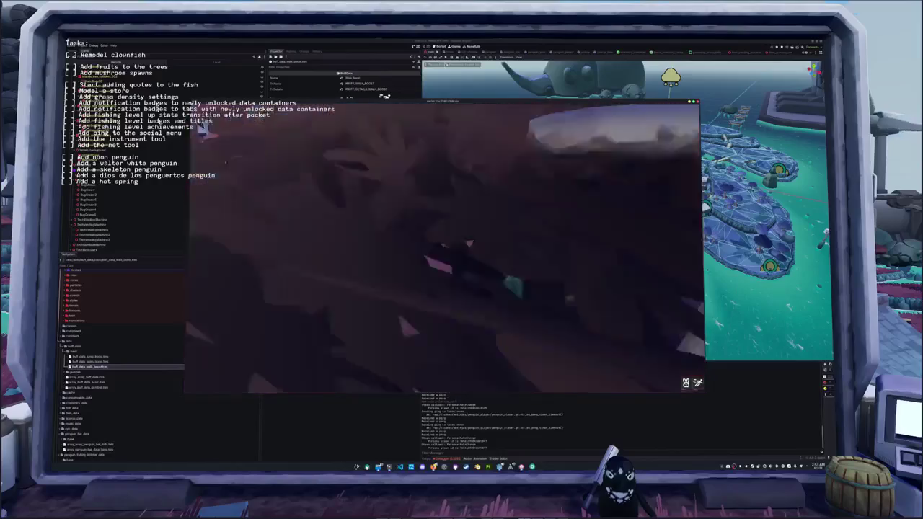
key(w)
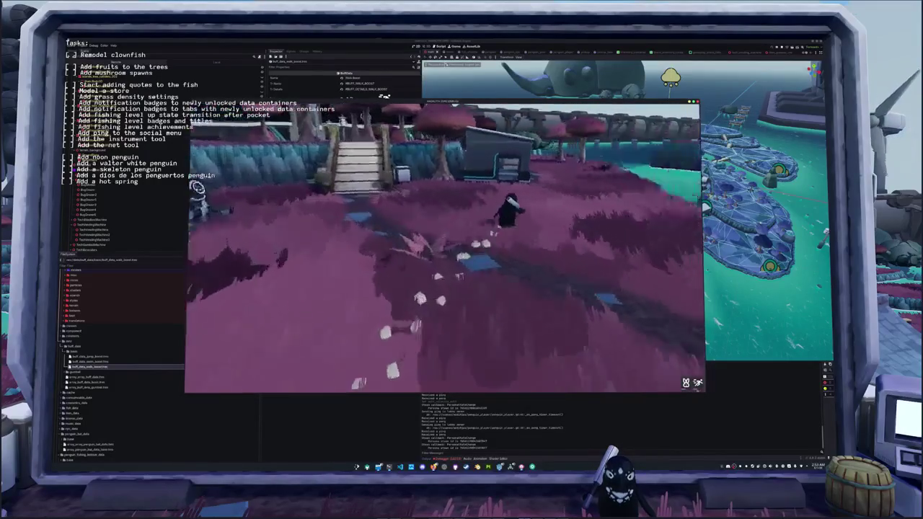
key(w)
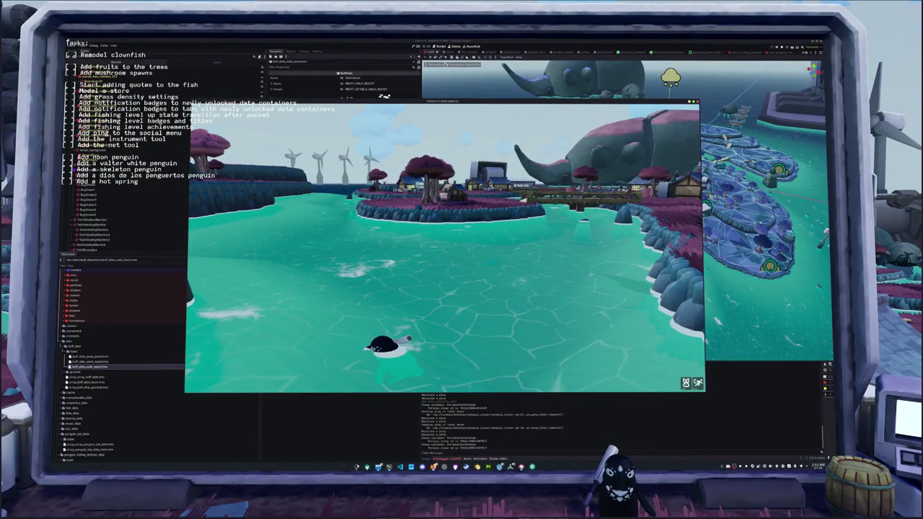
key(w)
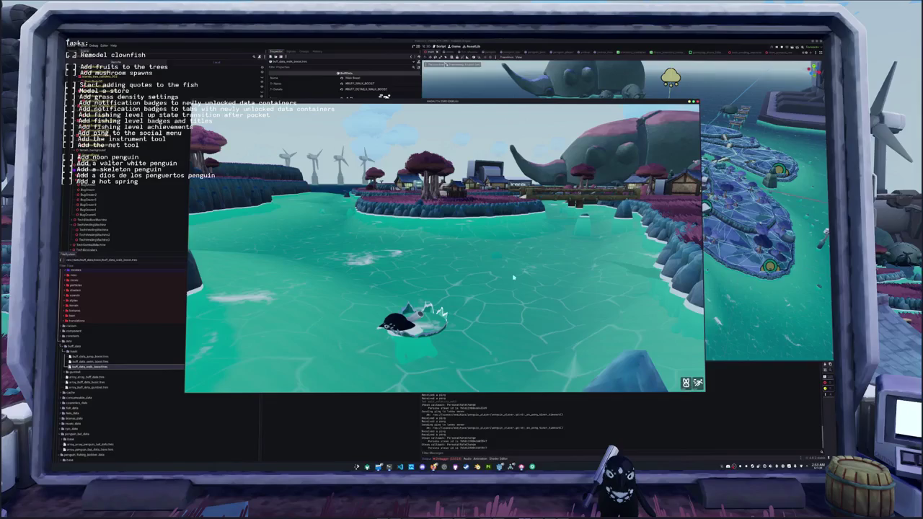
key(w)
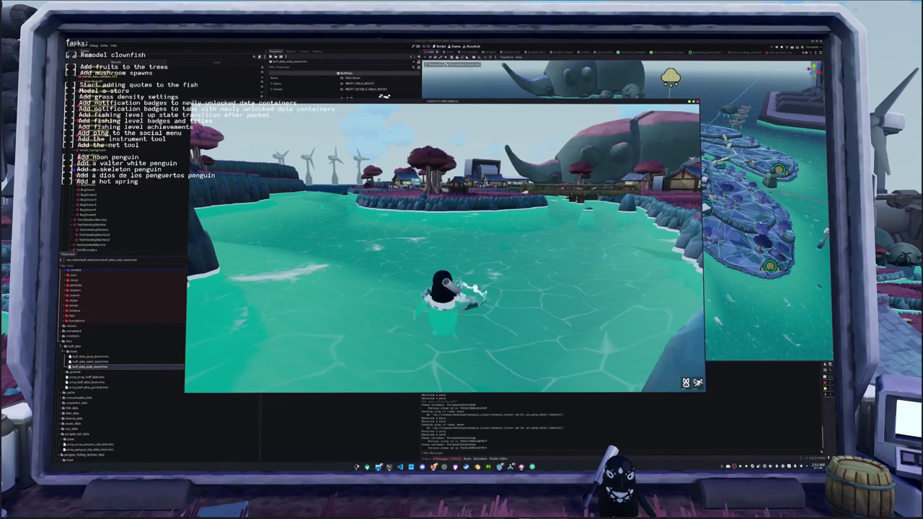